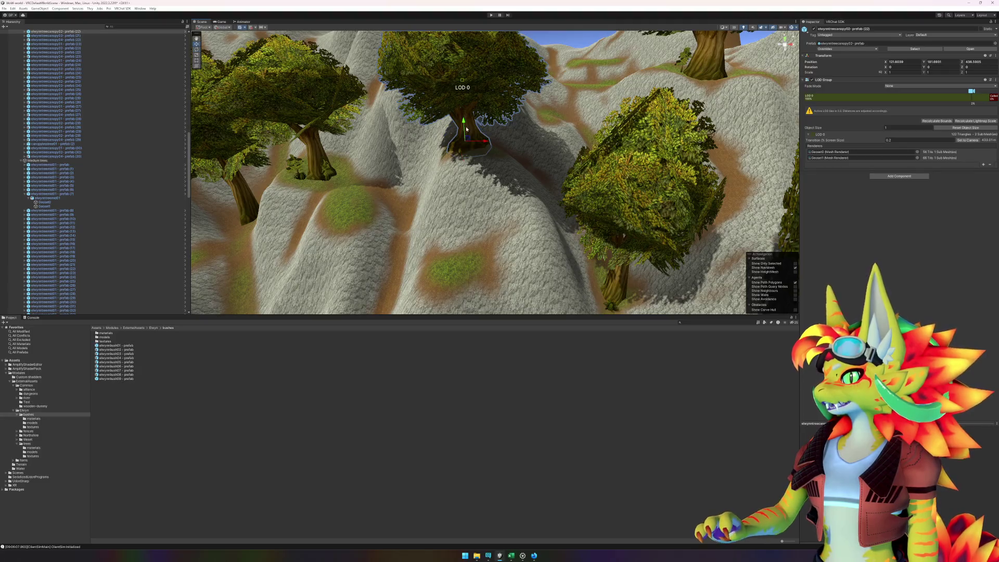
Lower the selected canopy tree slightly along its Y axis.
{"action": "left_click_drag", "start_coordinate": [464, 122], "coordinate": [464, 126]}
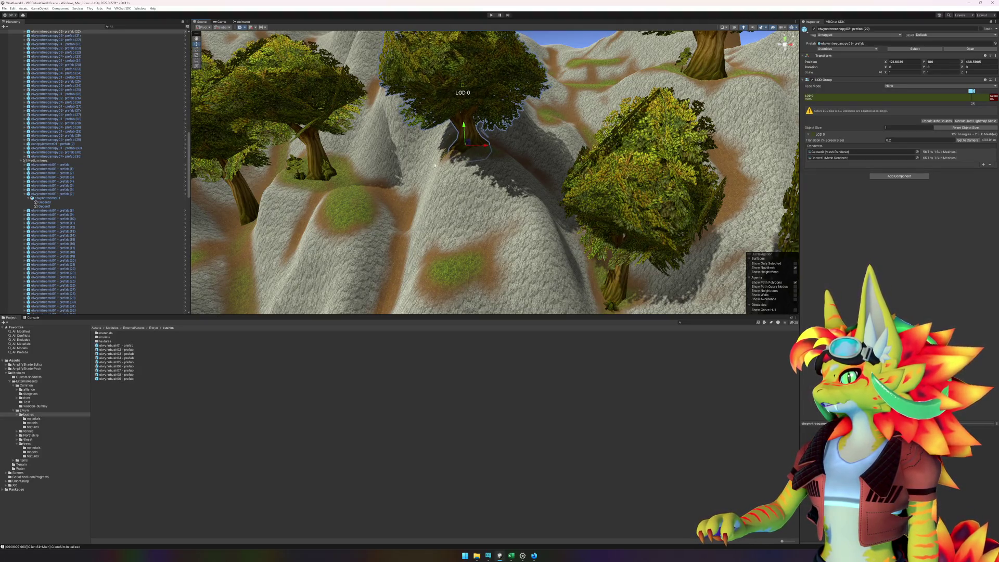
{"action": "left_click", "coordinate": [475, 152]}
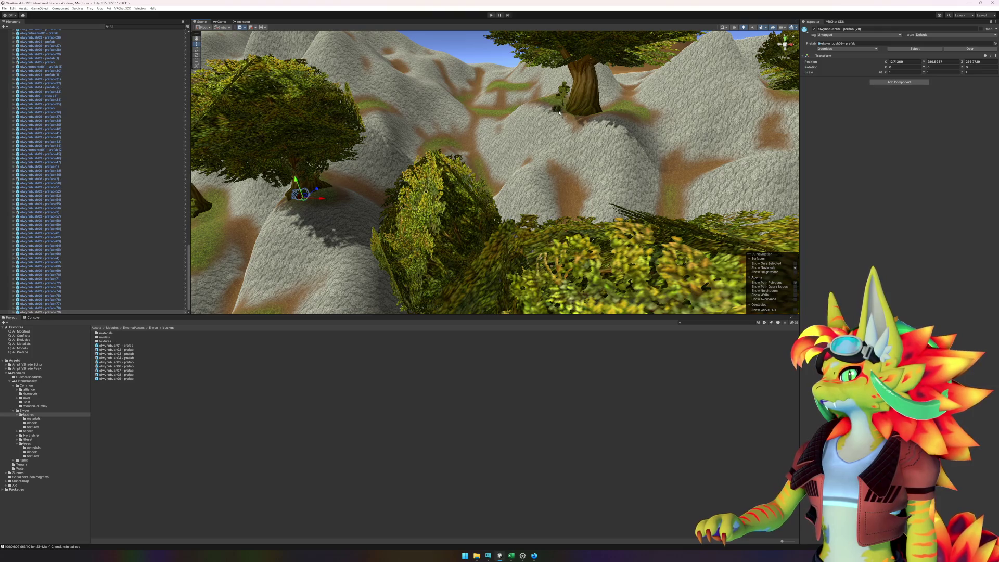
{"action": "left_click", "coordinate": [562, 110]}
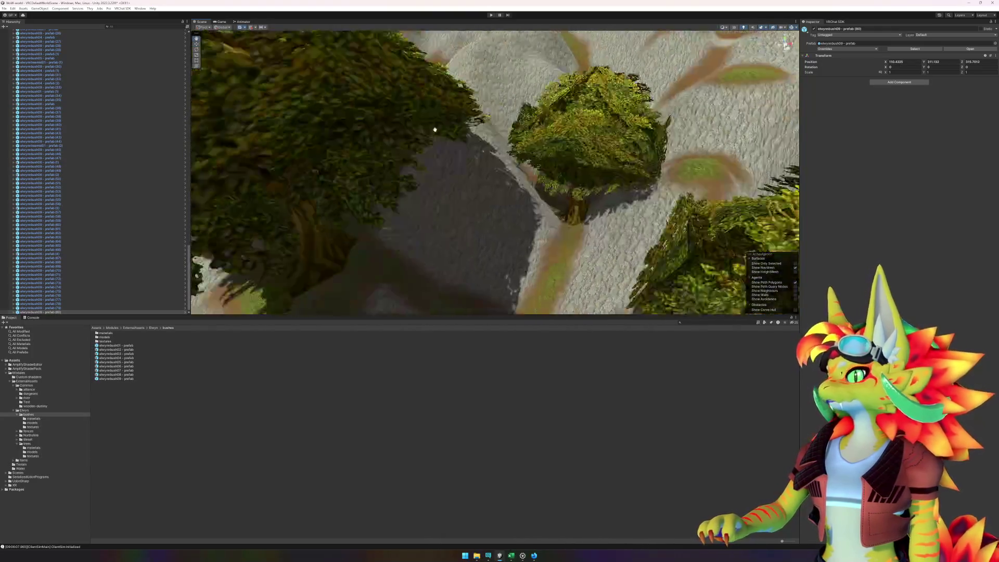
Place three elwynnbush09 bushes: on the hillside, at the path junction and beside the path.
{"action": "left_click_drag", "start_coordinate": [135, 379], "coordinate": [283, 224]}
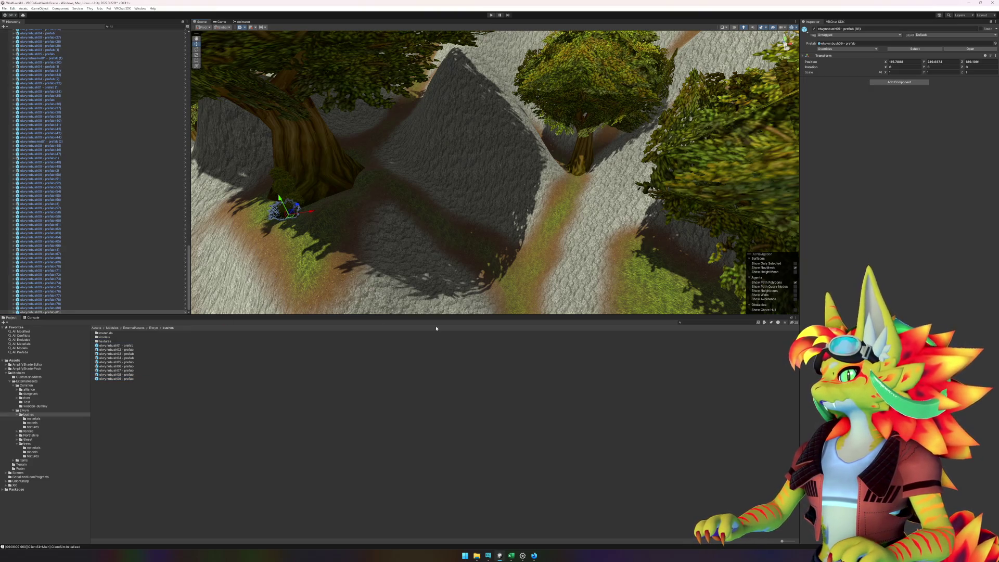
{"action": "scroll", "coordinate": [541, 202], "scroll_direction": "up", "scroll_amount": 10}
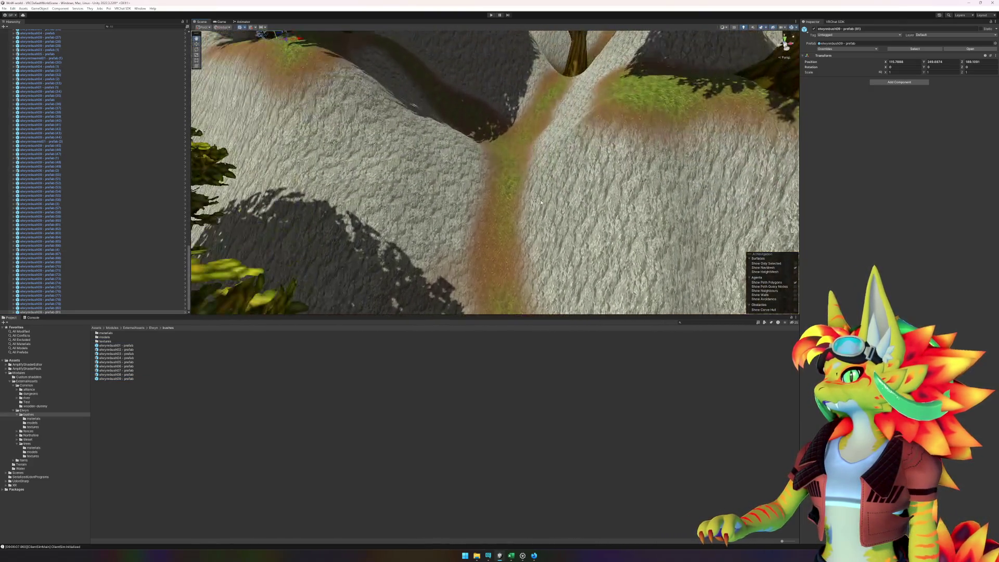
{"action": "left_click_drag", "start_coordinate": [146, 378], "coordinate": [505, 141]}
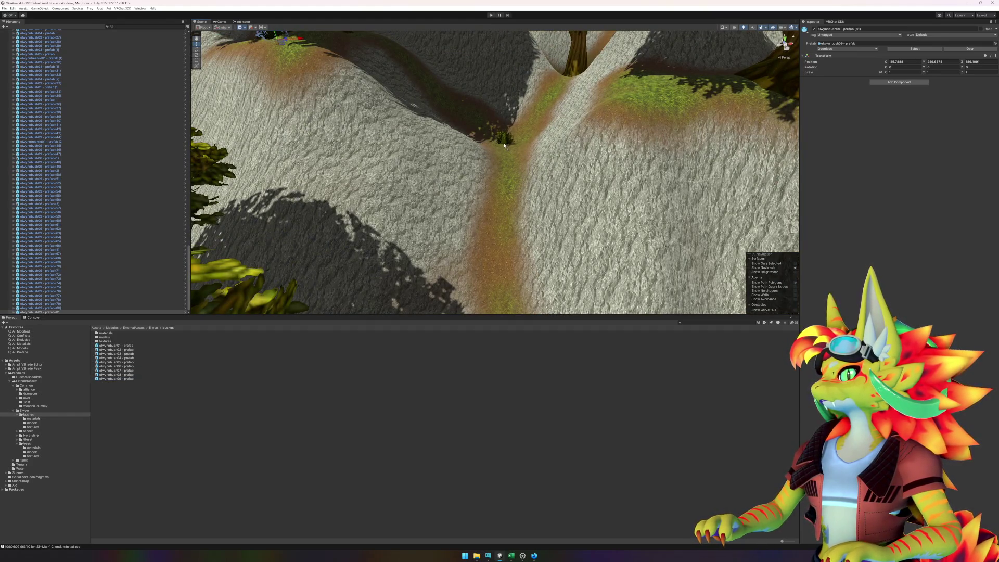
{"action": "left_click_drag", "start_coordinate": [129, 379], "coordinate": [547, 158]}
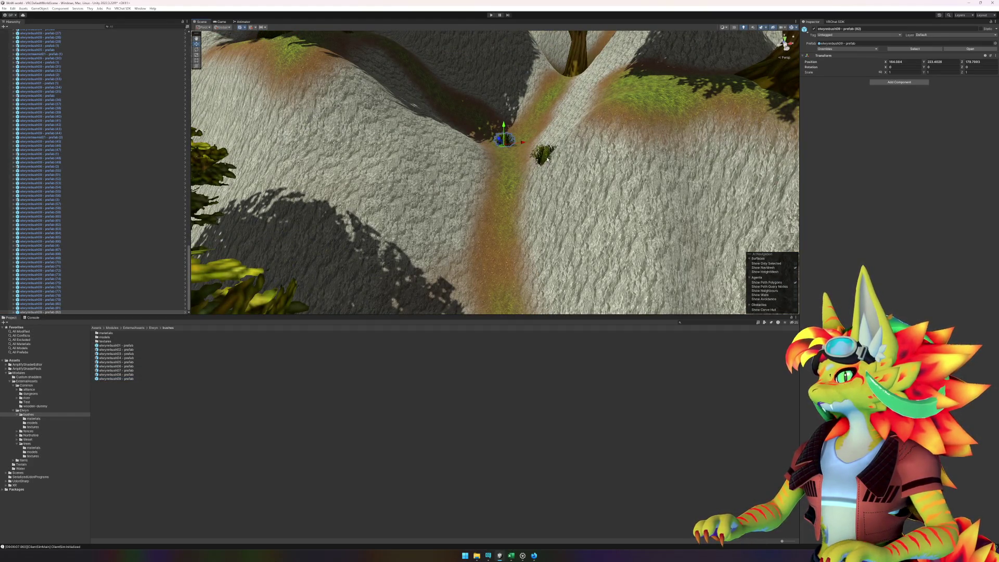
Add an elwynnbush09 bush on the grass and an elwynnbush06 bush below the rocky slope.
{"action": "scroll", "coordinate": [593, 205], "scroll_direction": "up", "scroll_amount": 10}
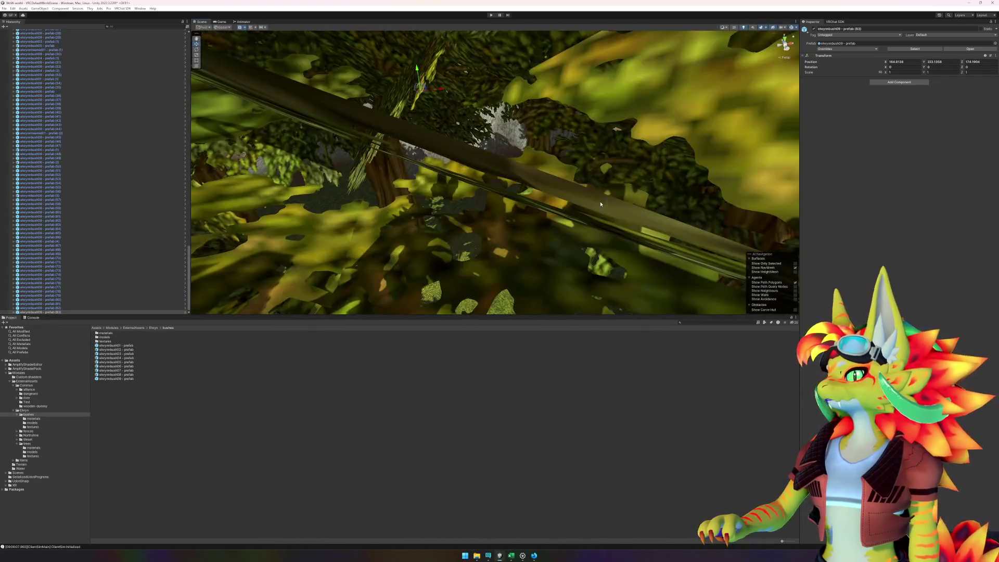
{"action": "scroll", "coordinate": [600, 204], "scroll_direction": "down", "scroll_amount": 10}
{"action": "mouse_move", "coordinate": [596, 213]}
{"action": "left_mouse_down"}
{"action": "mouse_move", "coordinate": [513, 236]}
{"action": "mouse_move", "coordinate": [533, 243]}
{"action": "mouse_move", "coordinate": [535, 207]}
{"action": "left_mouse_up"}
{"action": "left_click_drag", "start_coordinate": [131, 381], "coordinate": [539, 176]}
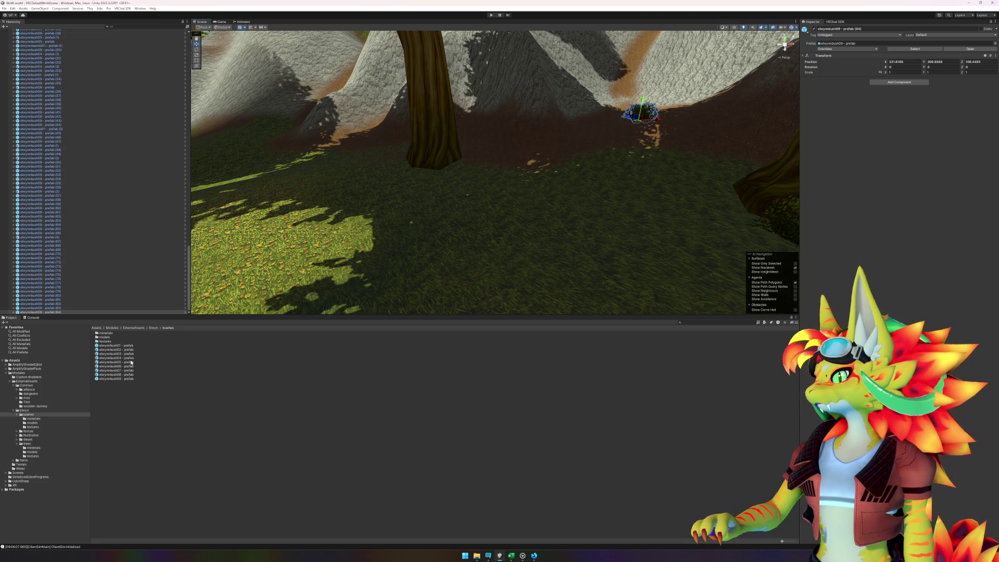
{"action": "left_click_drag", "start_coordinate": [95, 367], "coordinate": [451, 216]}
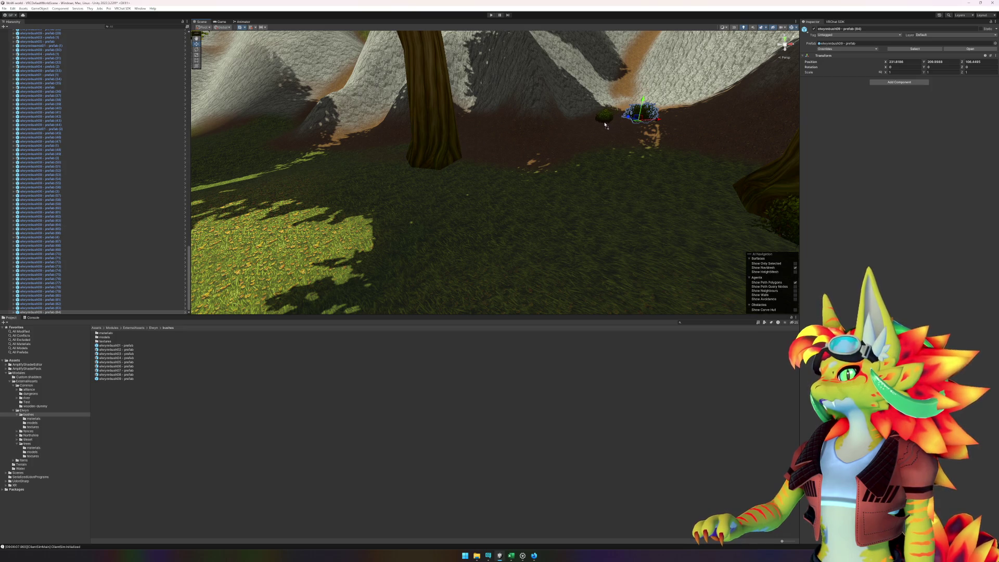
{"action": "left_click", "coordinate": [278, 406]}
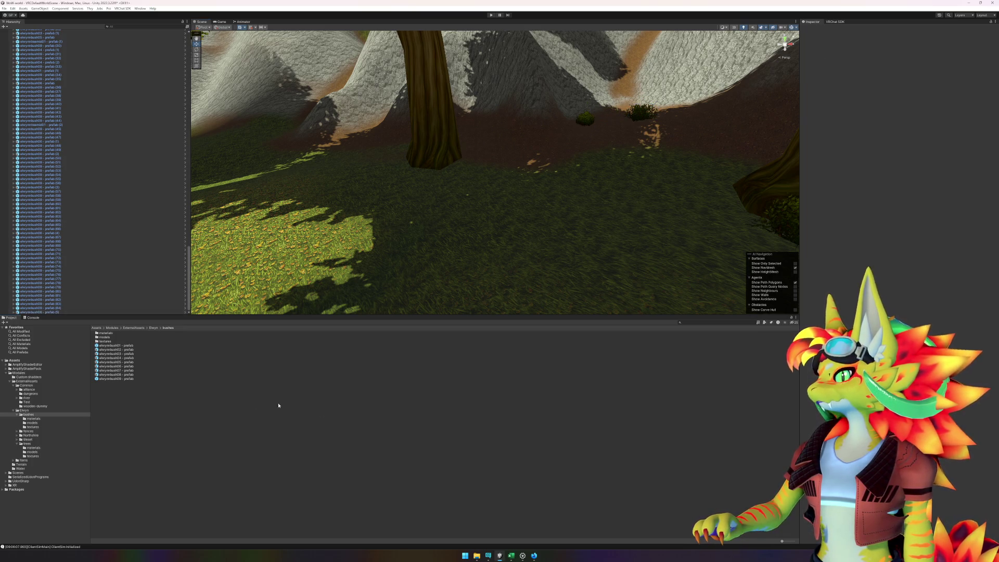
Select the terrain and switch its Terrain component to Paint Texture mode.
{"action": "left_click", "coordinate": [703, 221]}
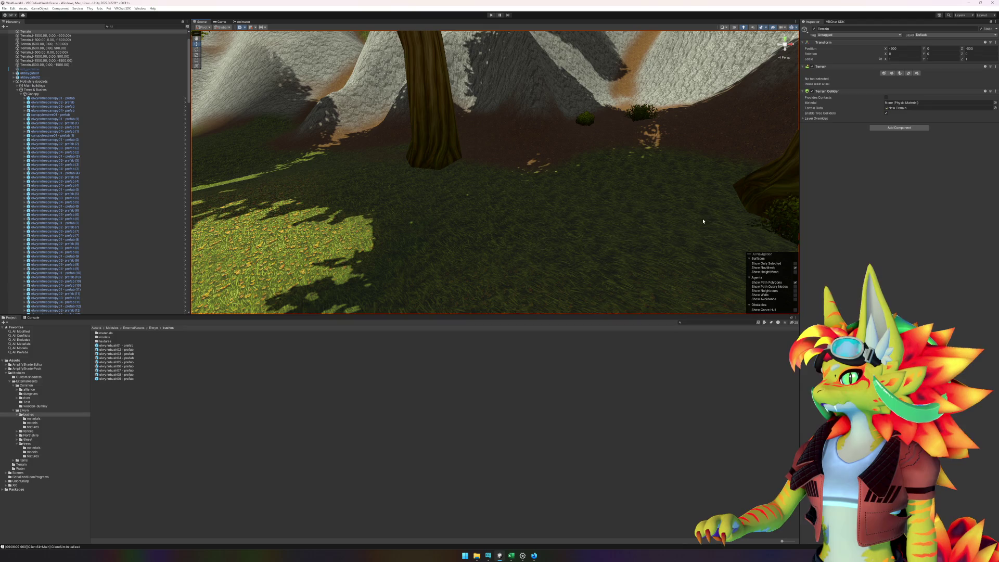
{"action": "left_click", "coordinate": [895, 73]}
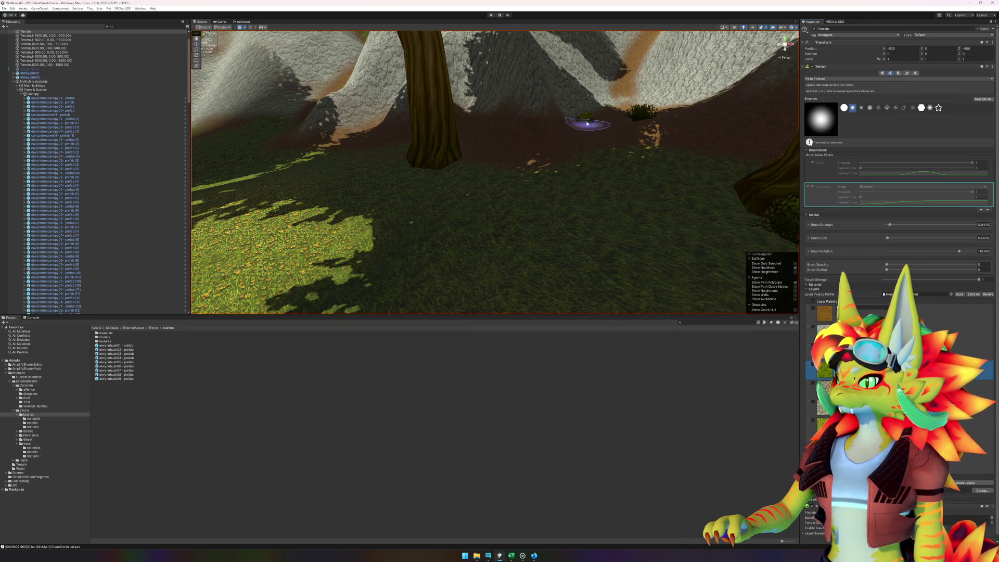
{"action": "scroll", "coordinate": [578, 125], "scroll_direction": "up", "scroll_amount": 5}
{"action": "scroll", "coordinate": [595, 186], "scroll_direction": "up", "scroll_amount": 5}
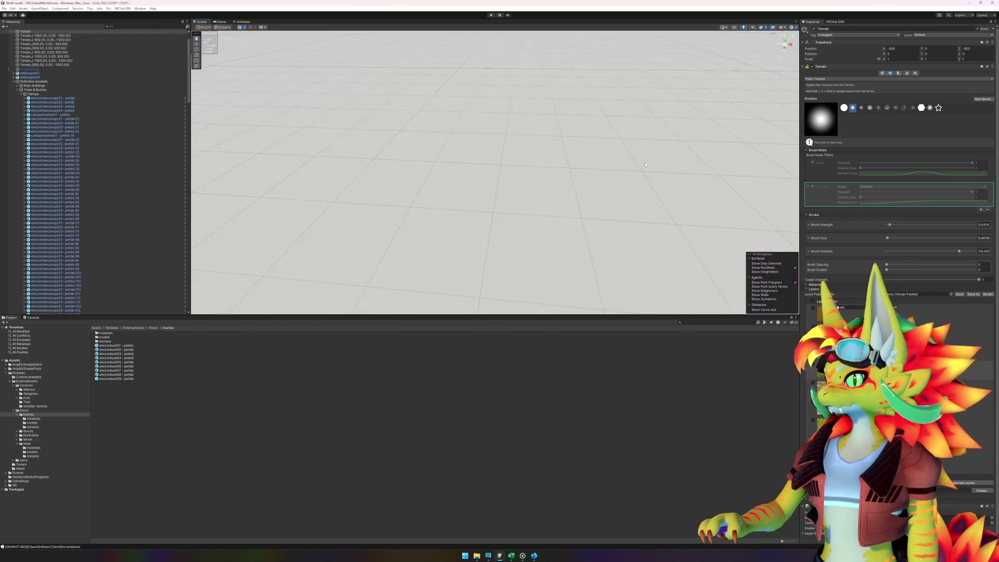
{"action": "scroll", "coordinate": [597, 164], "scroll_direction": "down", "scroll_amount": 5}
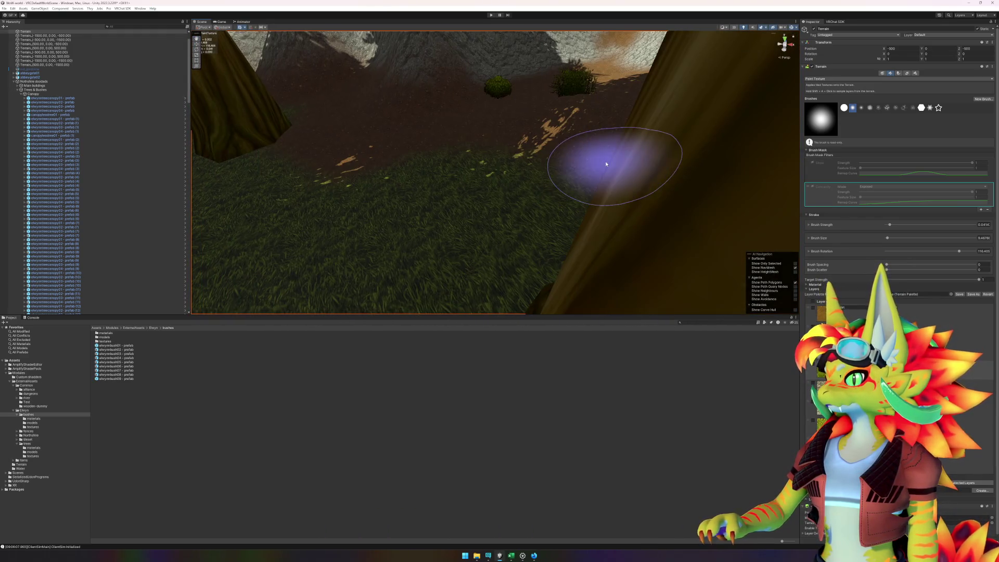
{"action": "left_click", "coordinate": [570, 76]}
{"action": "key", "text": "f"}
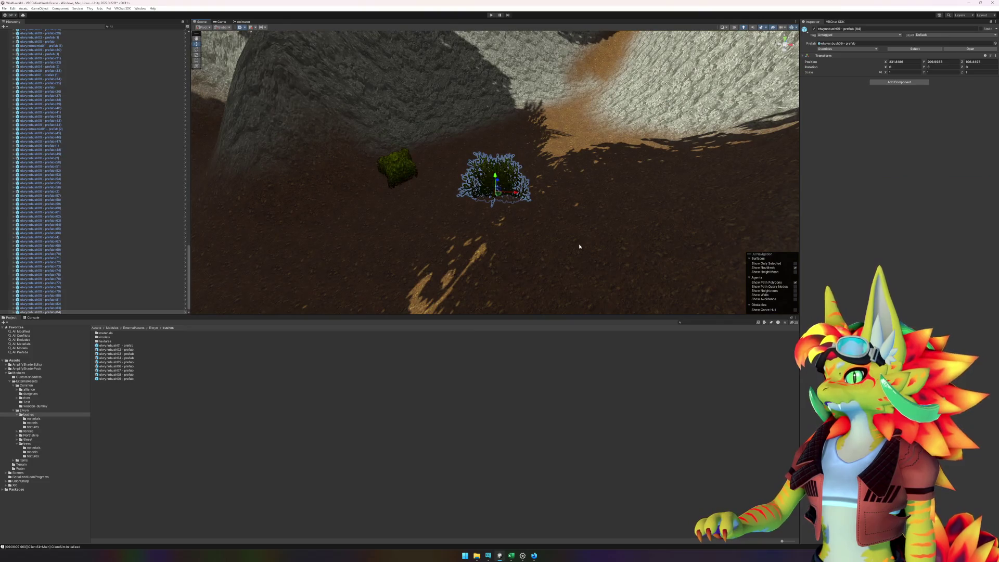
{"action": "left_click", "coordinate": [579, 246]}
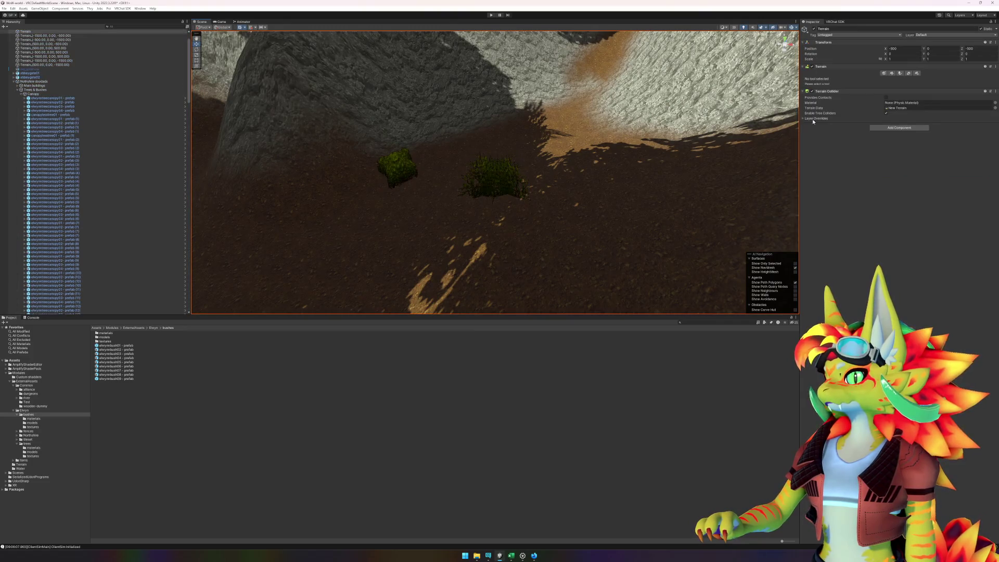
{"action": "left_click", "coordinate": [891, 73]}
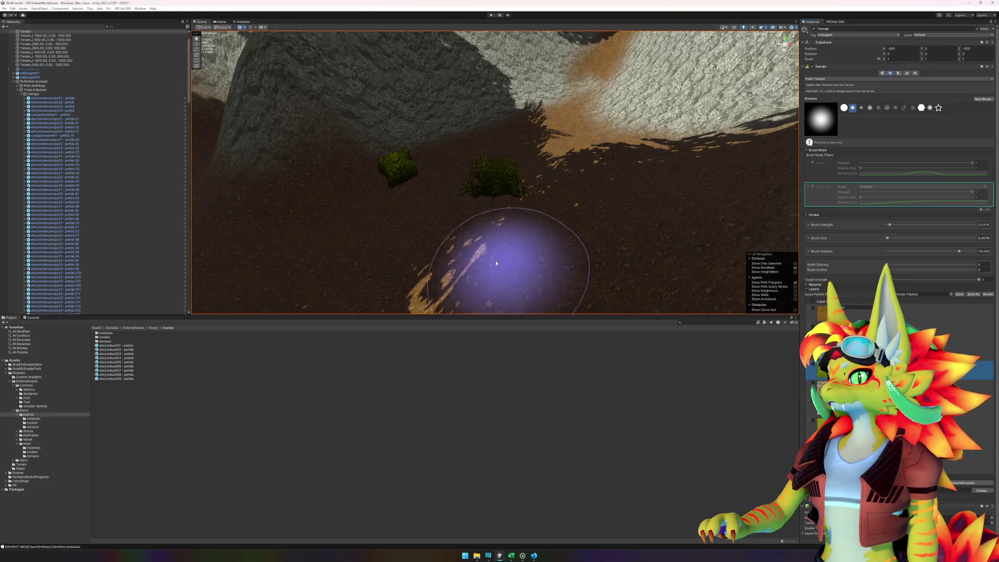
Brush grass texture over the dirt patches around the tree trunks.
{"action": "scroll", "coordinate": [468, 224], "scroll_direction": "down", "scroll_amount": 4}
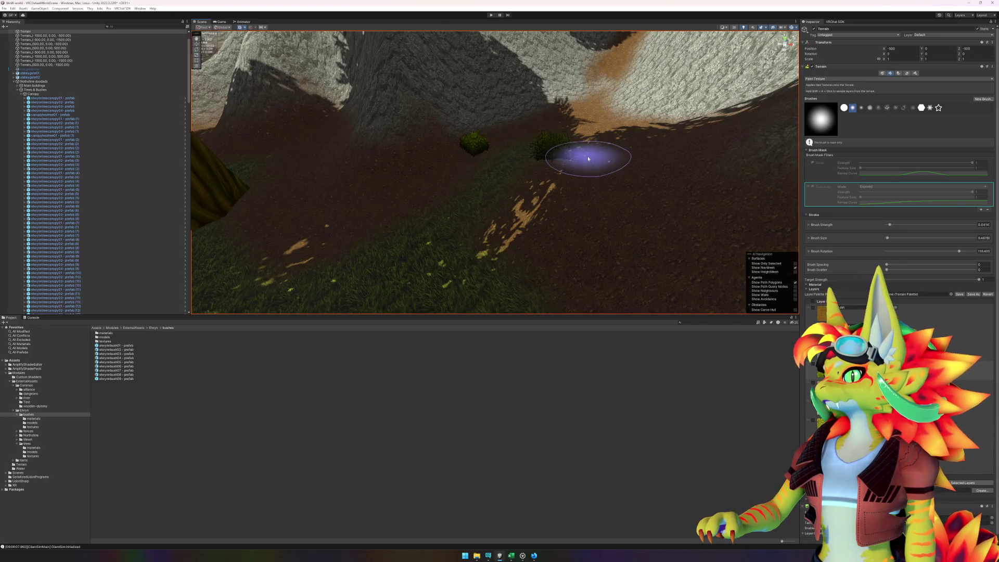
{"action": "mouse_move", "coordinate": [569, 200]}
{"action": "left_mouse_down"}
{"action": "mouse_move", "coordinate": [547, 280]}
{"action": "mouse_move", "coordinate": [517, 214]}
{"action": "mouse_move", "coordinate": [527, 178]}
{"action": "mouse_move", "coordinate": [452, 253]}
{"action": "mouse_move", "coordinate": [415, 272]}
{"action": "mouse_move", "coordinate": [536, 274]}
{"action": "mouse_move", "coordinate": [504, 151]}
{"action": "left_mouse_up"}
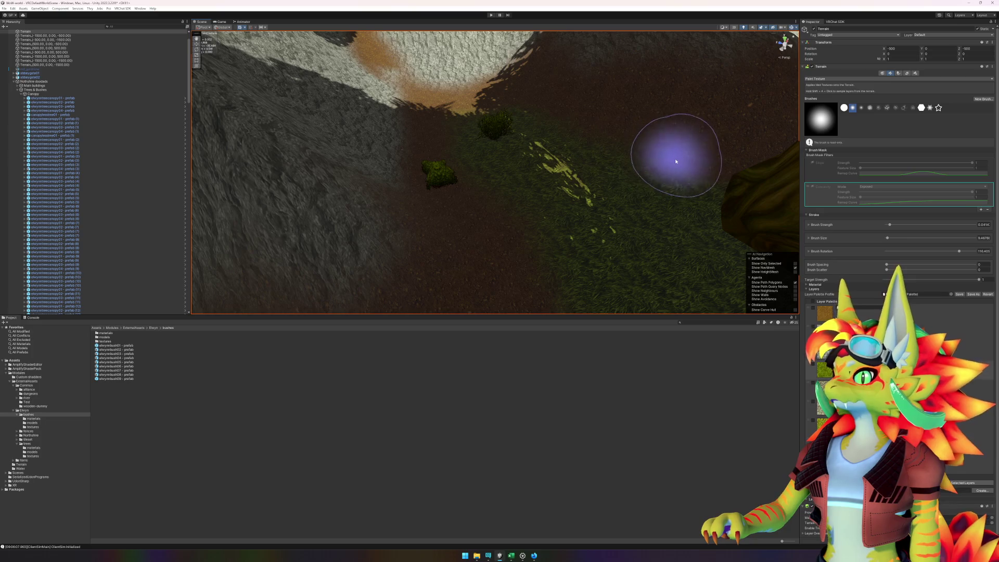
{"action": "mouse_move", "coordinate": [623, 272]}
{"action": "left_mouse_down"}
{"action": "mouse_move", "coordinate": [575, 178]}
{"action": "mouse_move", "coordinate": [457, 279]}
{"action": "mouse_move", "coordinate": [496, 254]}
{"action": "mouse_move", "coordinate": [397, 257]}
{"action": "mouse_move", "coordinate": [513, 235]}
{"action": "left_mouse_up"}
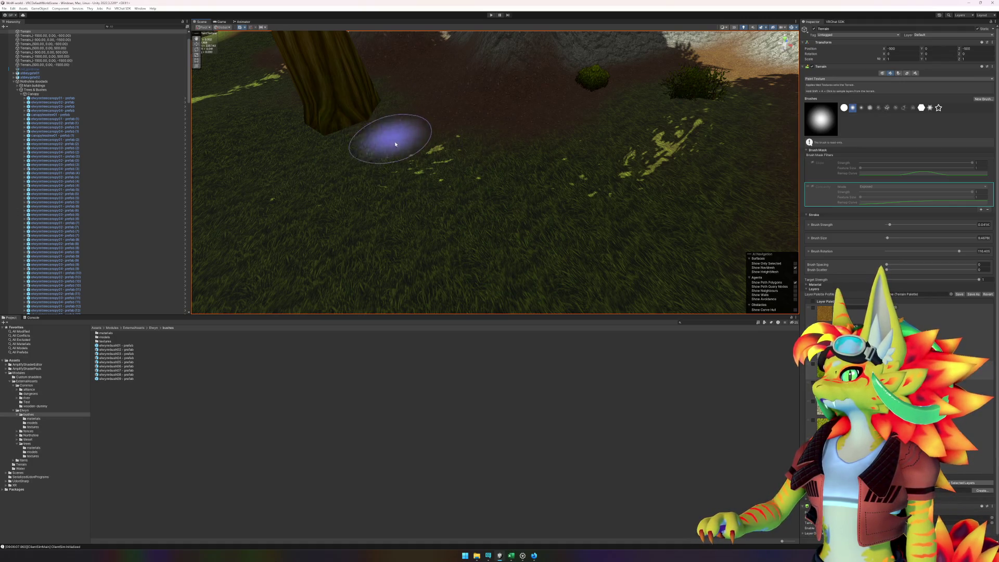
{"action": "mouse_move", "coordinate": [371, 218]}
{"action": "left_mouse_down"}
{"action": "mouse_move", "coordinate": [575, 229]}
{"action": "mouse_move", "coordinate": [517, 179]}
{"action": "left_mouse_up"}
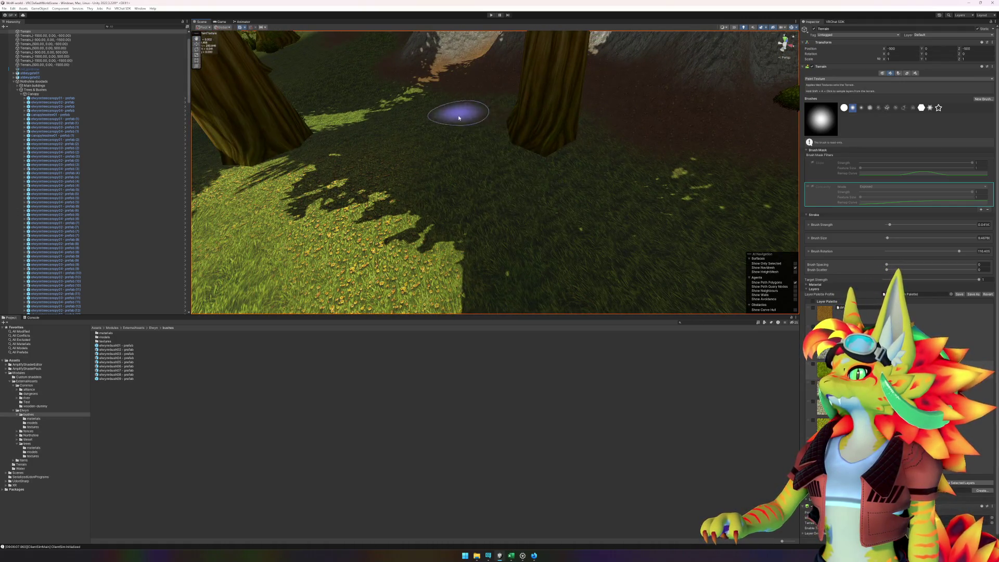
{"action": "mouse_move", "coordinate": [457, 228]}
{"action": "left_mouse_down"}
{"action": "mouse_move", "coordinate": [569, 182]}
{"action": "mouse_move", "coordinate": [540, 207]}
{"action": "left_mouse_up"}
{"action": "scroll", "coordinate": [540, 207], "scroll_direction": "down", "scroll_amount": 5}
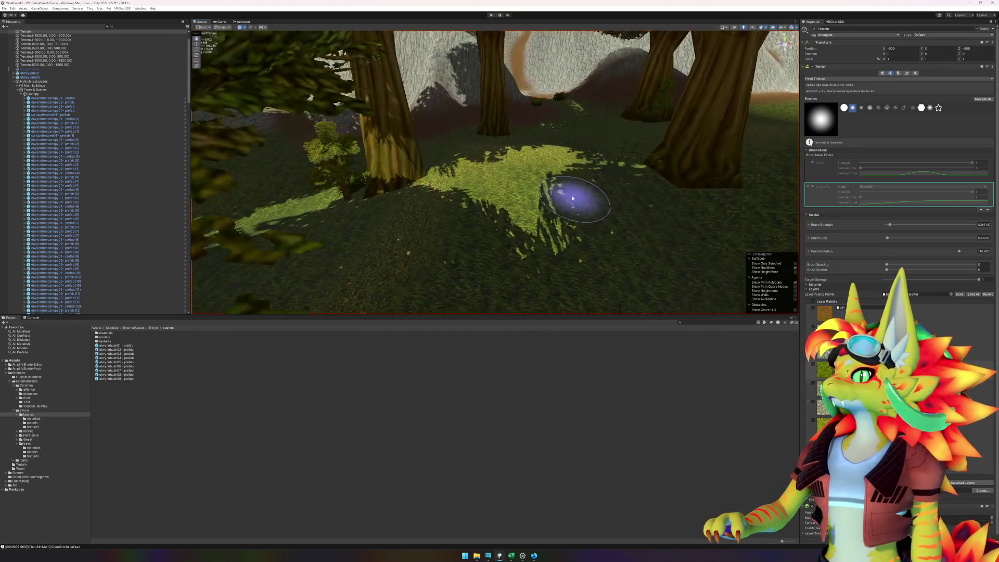
{"action": "mouse_move", "coordinate": [620, 196]}
{"action": "left_mouse_down"}
{"action": "mouse_move", "coordinate": [345, 205]}
{"action": "mouse_move", "coordinate": [595, 179]}
{"action": "mouse_move", "coordinate": [473, 186]}
{"action": "mouse_move", "coordinate": [580, 190]}
{"action": "mouse_move", "coordinate": [543, 191]}
{"action": "mouse_move", "coordinate": [534, 180]}
{"action": "mouse_move", "coordinate": [630, 147]}
{"action": "mouse_move", "coordinate": [402, 160]}
{"action": "mouse_move", "coordinate": [494, 166]}
{"action": "left_mouse_up"}
{"action": "key", "text": "q"}
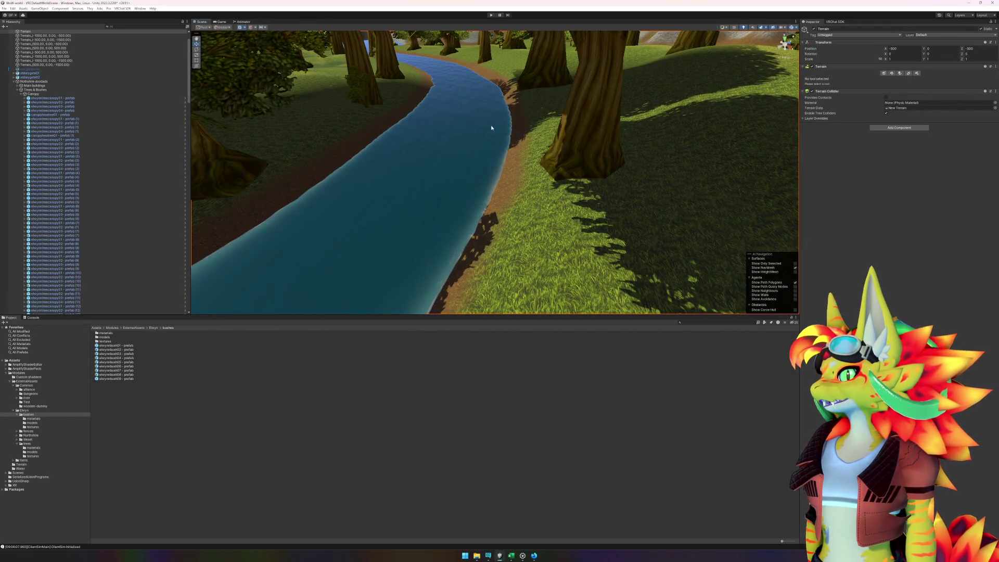
Frame a canopy tree and orbit down to its trunk at ground level.
{"action": "left_click", "coordinate": [491, 128]}
{"action": "key", "text": "f"}
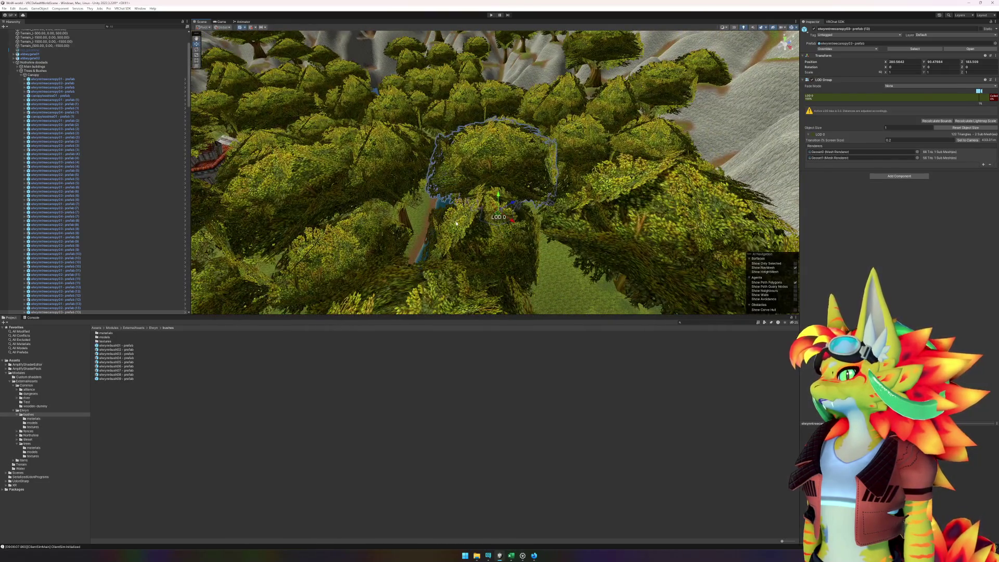
{"action": "mouse_move", "coordinate": [456, 223]}
{"action": "left_mouse_down", "text": "alt"}
{"action": "mouse_move", "coordinate": [537, 189]}
{"action": "mouse_move", "coordinate": [553, 204]}
{"action": "left_mouse_up", "text": "alt"}
{"action": "left_click", "coordinate": [252, 401]}
Place elwynnbush09 bushes beside the trunk and on the riverbank, undoing the last one.
{"action": "mouse_move", "coordinate": [114, 378]}
{"action": "left_mouse_down"}
{"action": "mouse_move", "coordinate": [166, 378]}
{"action": "mouse_move", "coordinate": [487, 195]}
{"action": "mouse_move", "coordinate": [435, 201]}
{"action": "left_mouse_up"}
{"action": "left_click_drag", "start_coordinate": [125, 379], "coordinate": [692, 208]}
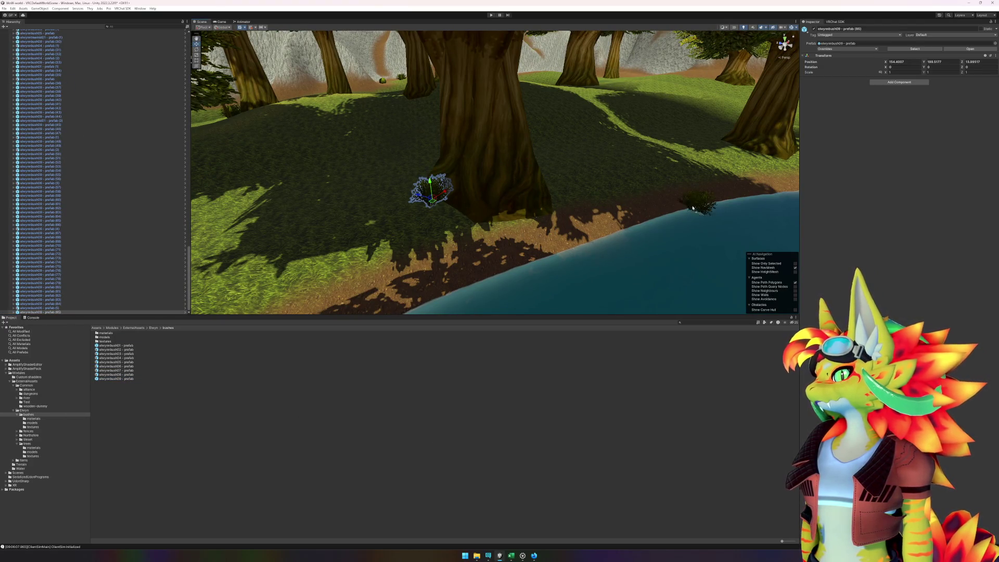
{"action": "left_click", "coordinate": [561, 202]}
{"action": "left_click_drag", "start_coordinate": [561, 201], "coordinate": [451, 304], "text": "alt"}
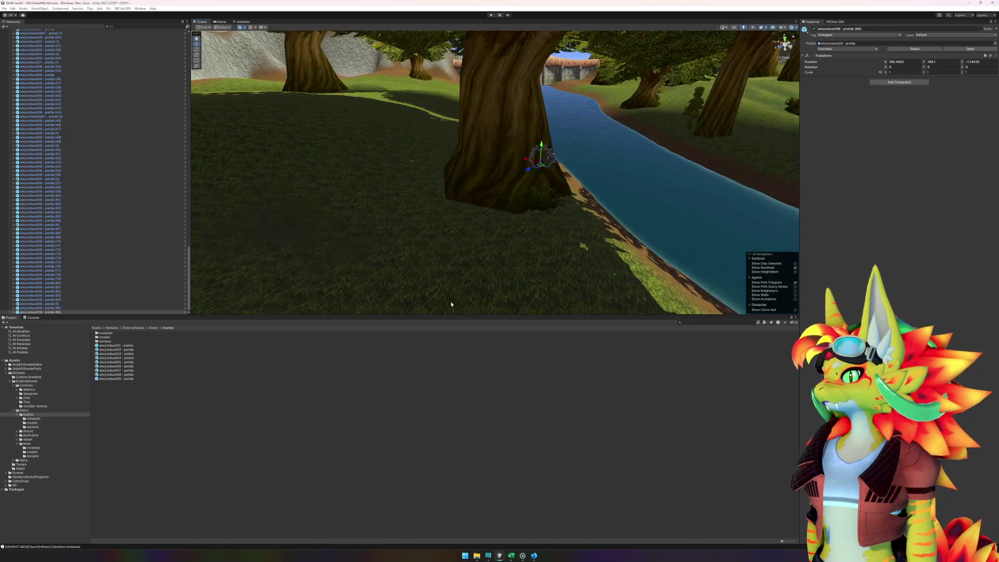
{"action": "mouse_move", "coordinate": [125, 379]}
{"action": "left_mouse_down"}
{"action": "mouse_move", "coordinate": [358, 290]}
{"action": "mouse_move", "coordinate": [441, 176]}
{"action": "left_mouse_up"}
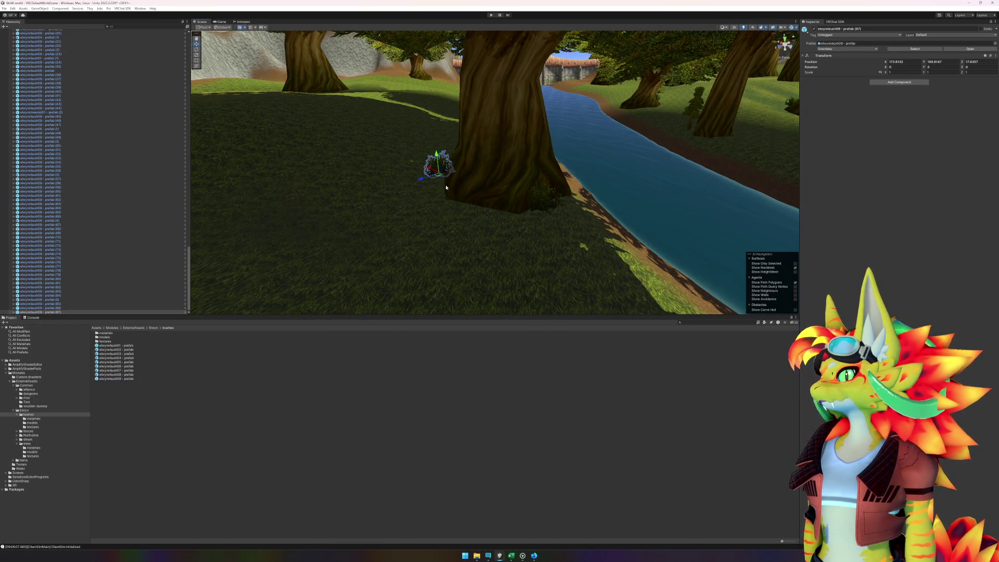
{"action": "key", "text": "ctrl+z"}
Restore the last bush and move all elwynnbush09 copies under the Bushes group.
{"action": "key", "text": "ctrl+y"}
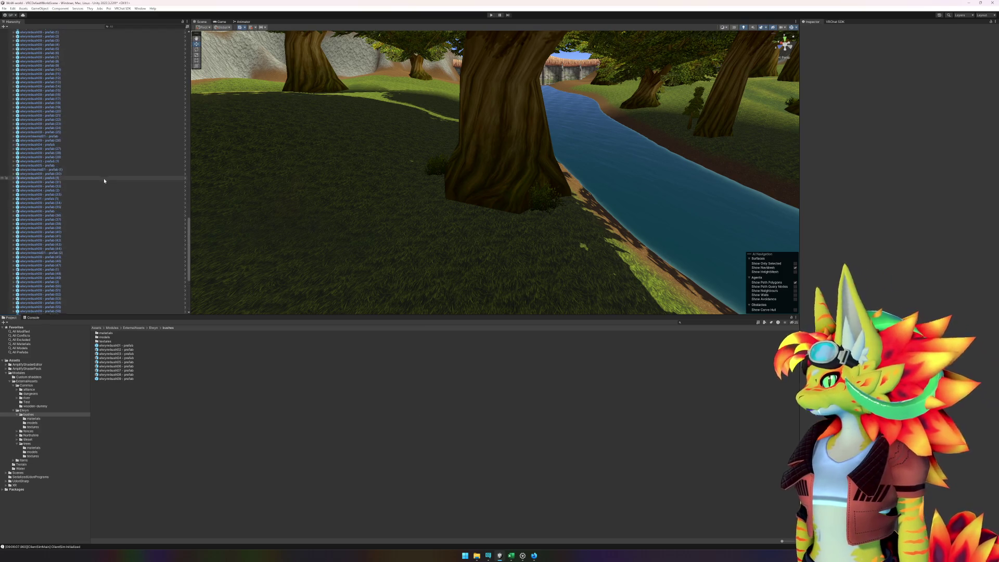
{"action": "left_click", "coordinate": [58, 312]}
{"action": "scroll", "coordinate": [91, 227], "scroll_direction": "up", "scroll_amount": 10}
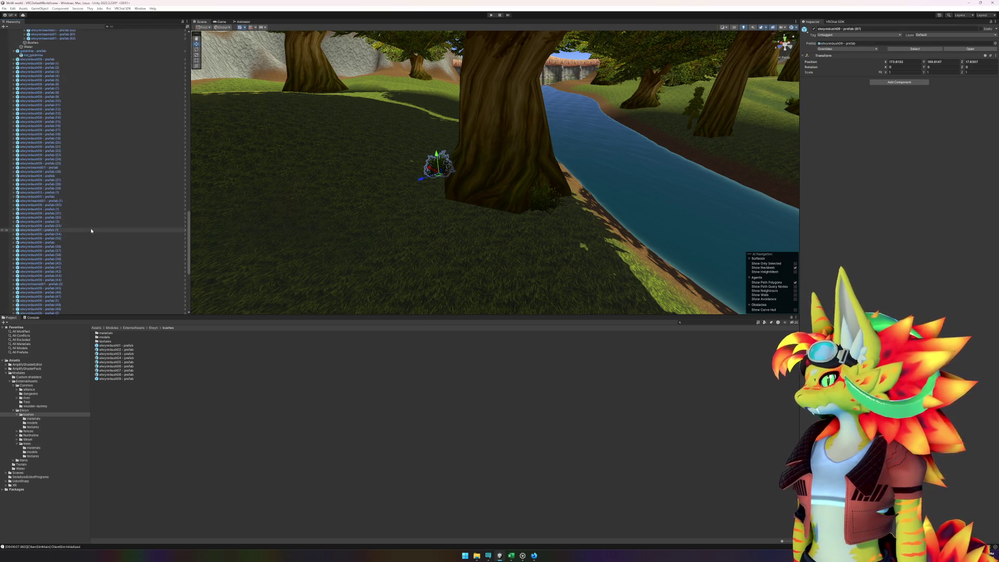
{"action": "left_click", "coordinate": [47, 218], "text": "shift"}
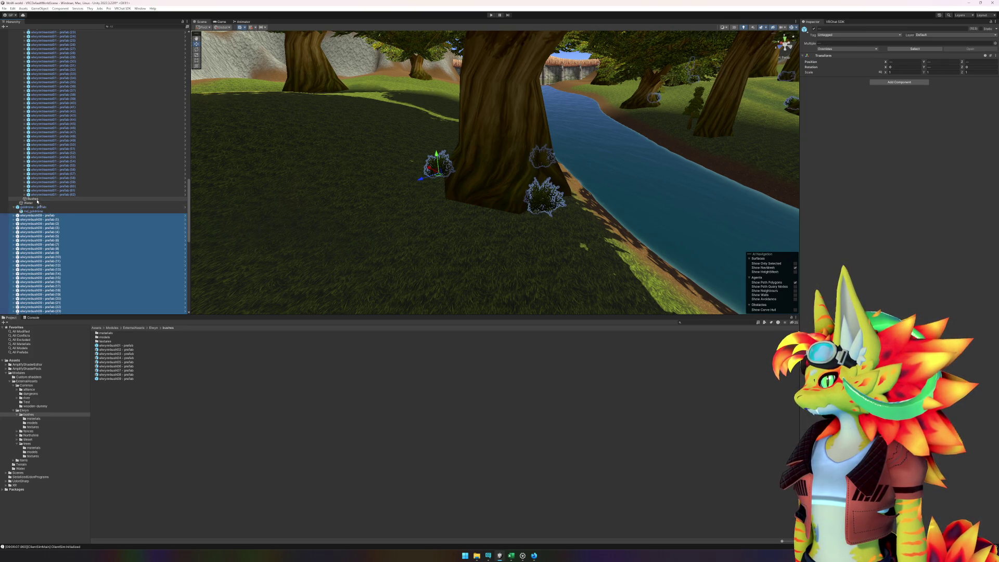
{"action": "left_click_drag", "start_coordinate": [37, 201], "coordinate": [37, 201]}
Collapse the Canopy group in the Hierarchy.
{"action": "scroll", "coordinate": [21, 199], "scroll_direction": "up", "scroll_amount": 15}
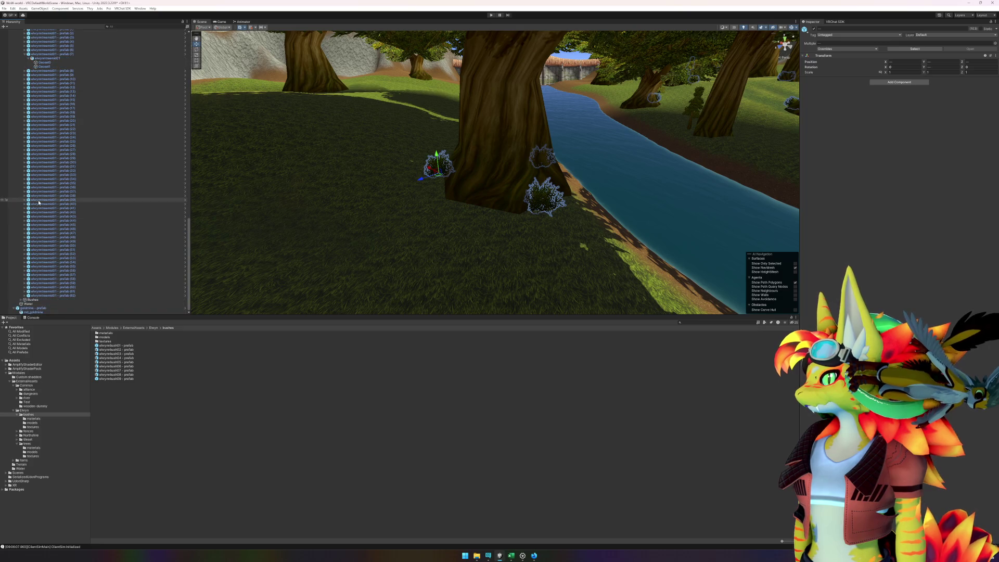
{"action": "left_click", "coordinate": [29, 163]}
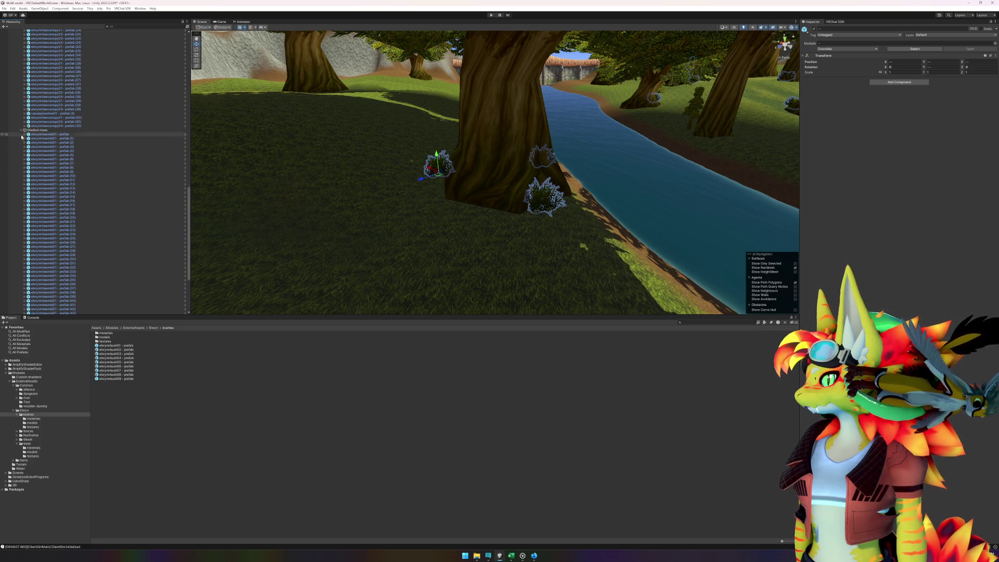
{"action": "scroll", "coordinate": [20, 131], "scroll_direction": "up", "scroll_amount": 15}
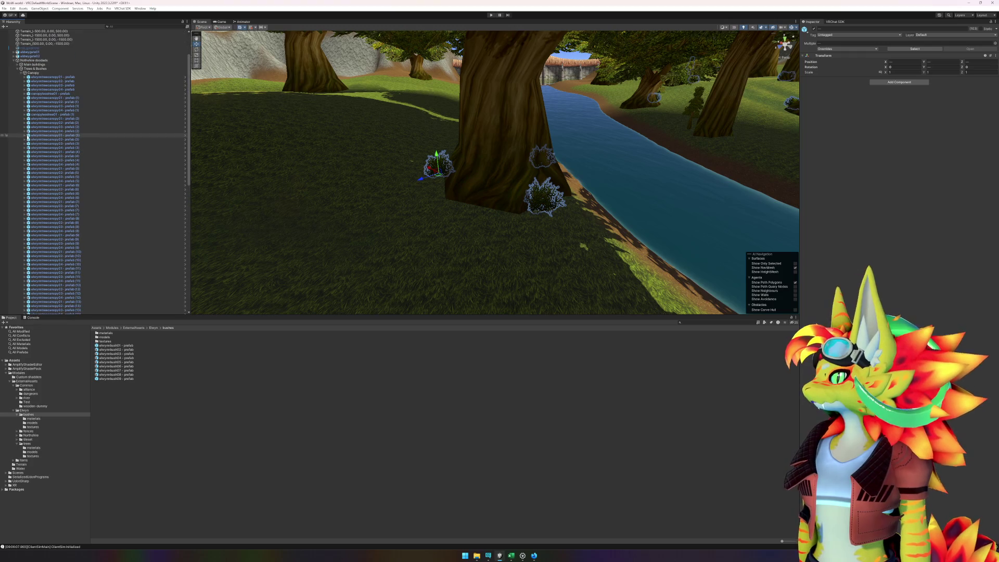
{"action": "left_click", "coordinate": [21, 74]}
Fly down to the abbey and frame the elwynnpine01 cypress standing beside it.
{"action": "key", "text": "f"}
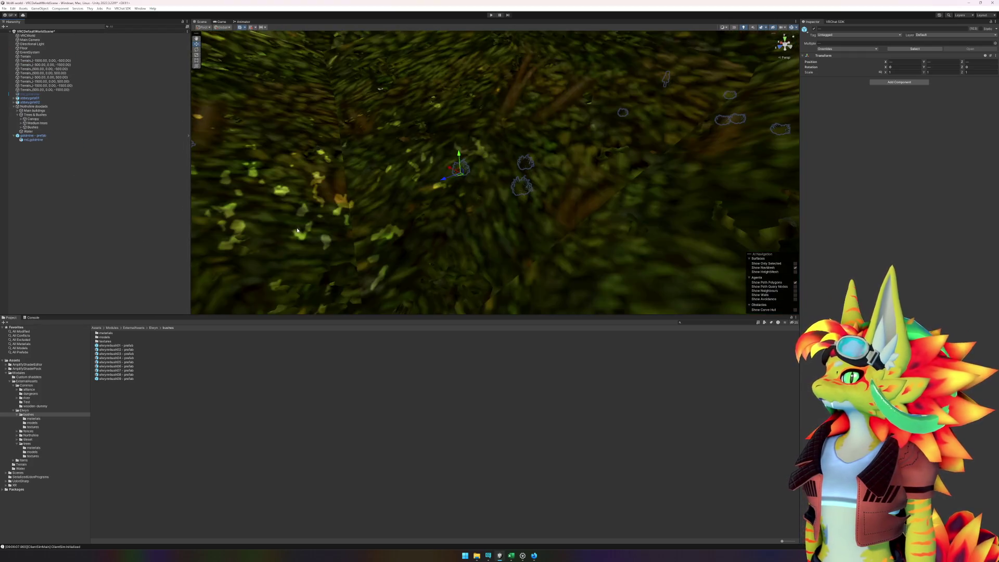
{"action": "left_click", "coordinate": [512, 413]}
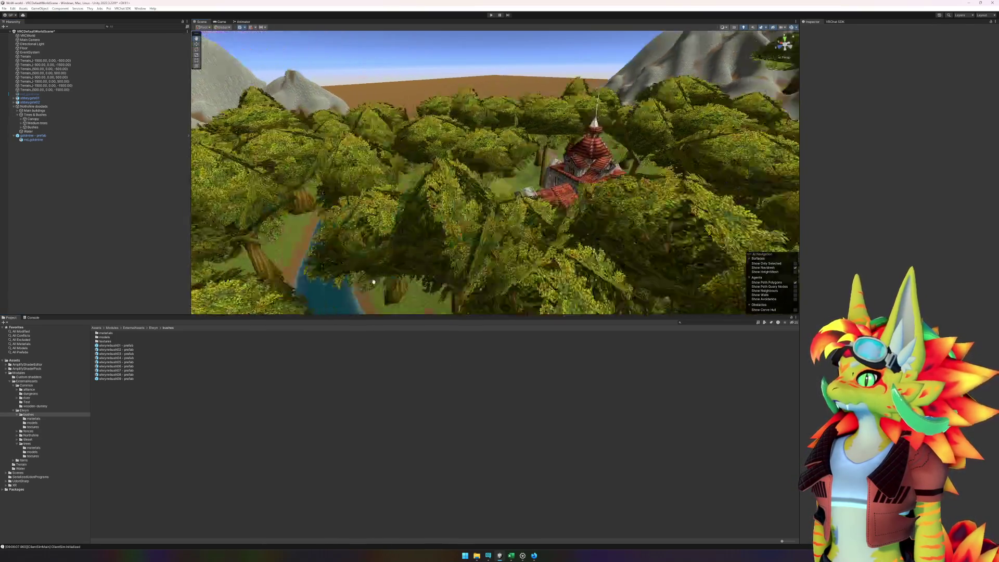
{"action": "left_click_drag", "start_coordinate": [456, 319], "coordinate": [403, 225]}
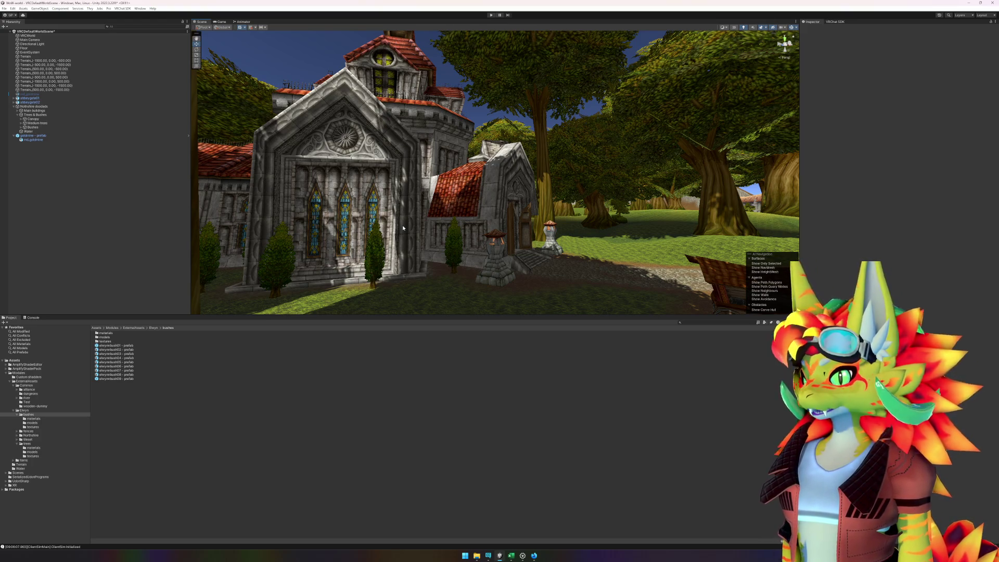
{"action": "left_click", "coordinate": [458, 261]}
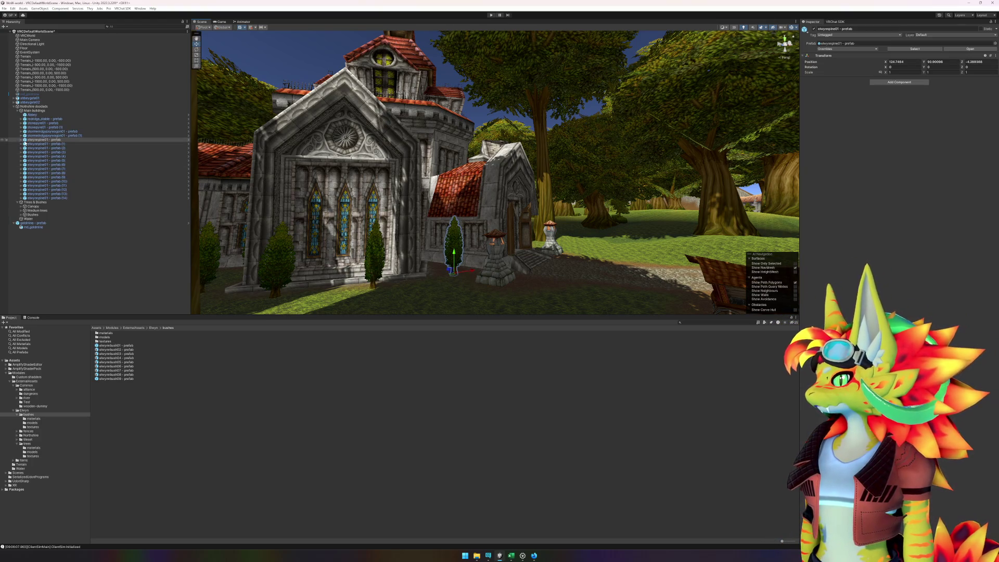
{"action": "left_click", "coordinate": [38, 145]}
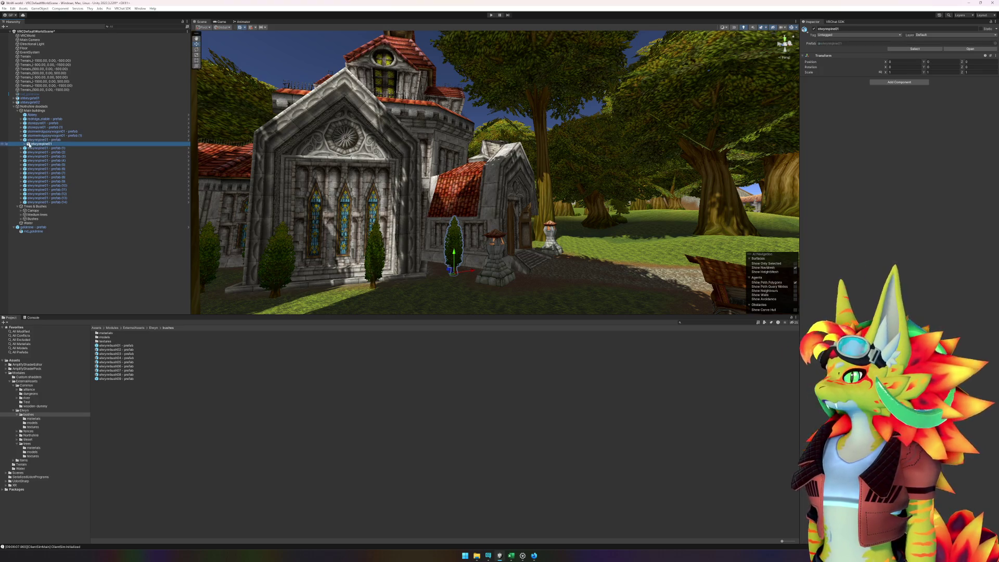
{"action": "double_click", "coordinate": [37, 140]}
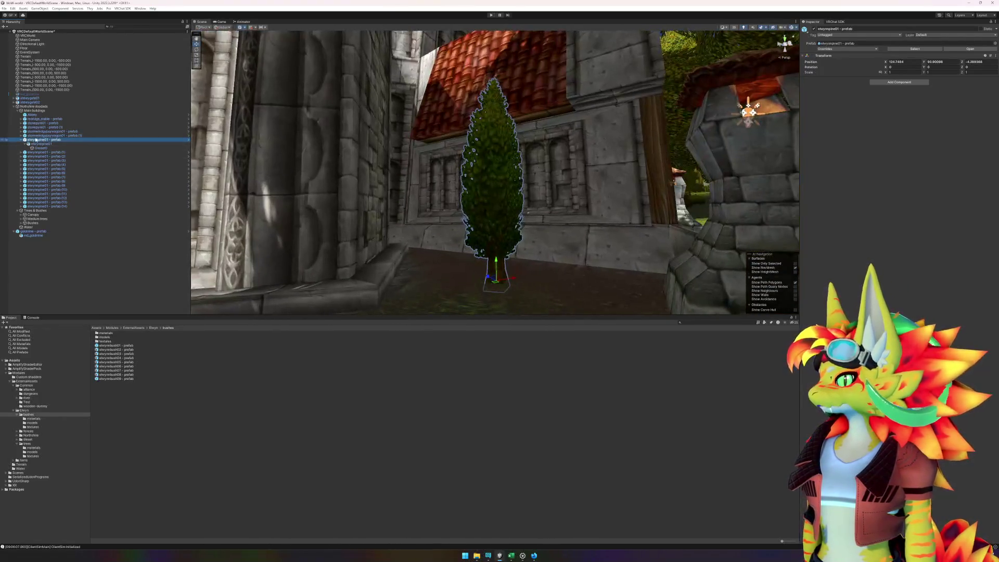
Open the elwynnpine01 prefab and add an LOD Group with LOD 1 and LOD 2 removed.
{"action": "right_click", "coordinate": [44, 141]}
{"action": "mouse_move", "coordinate": [72, 211]}
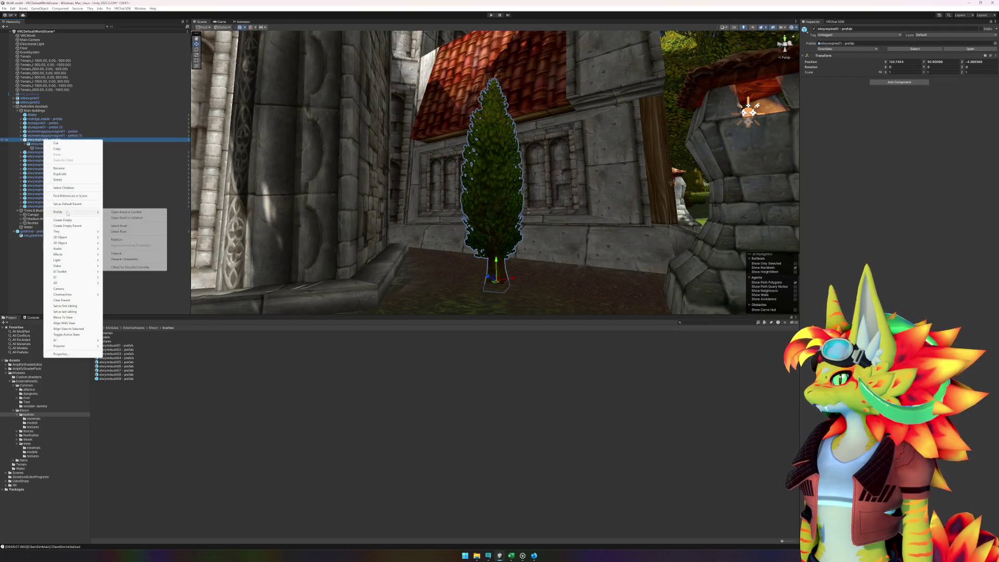
{"action": "left_click", "coordinate": [135, 219]}
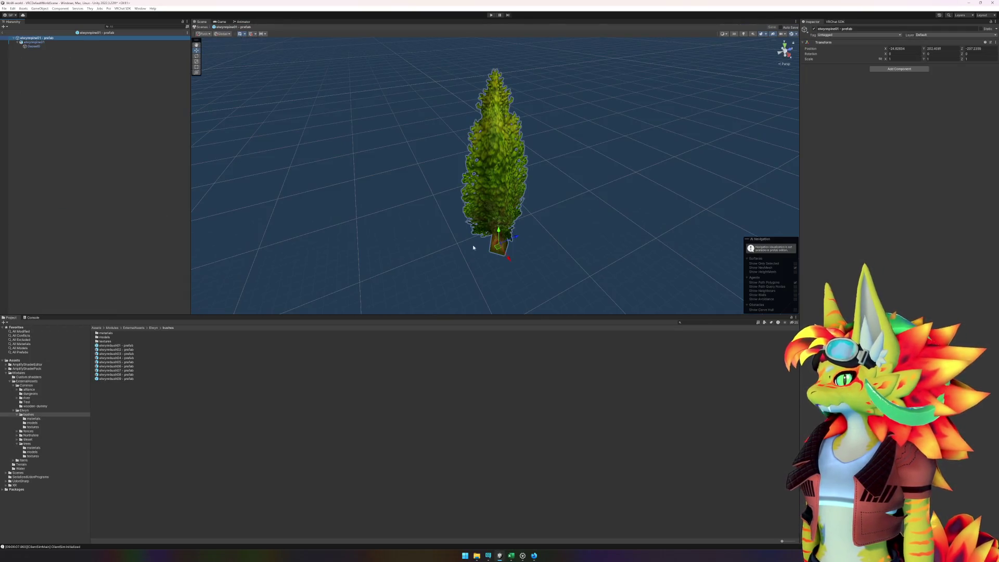
{"action": "left_click", "coordinate": [32, 42]}
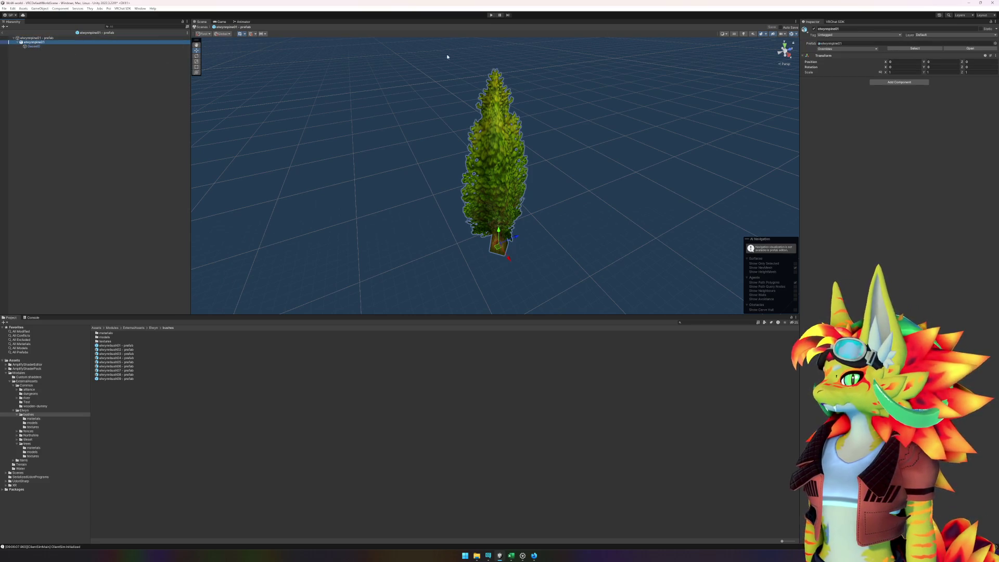
{"action": "left_click", "coordinate": [892, 83]}
{"action": "left_click", "coordinate": [888, 100]}
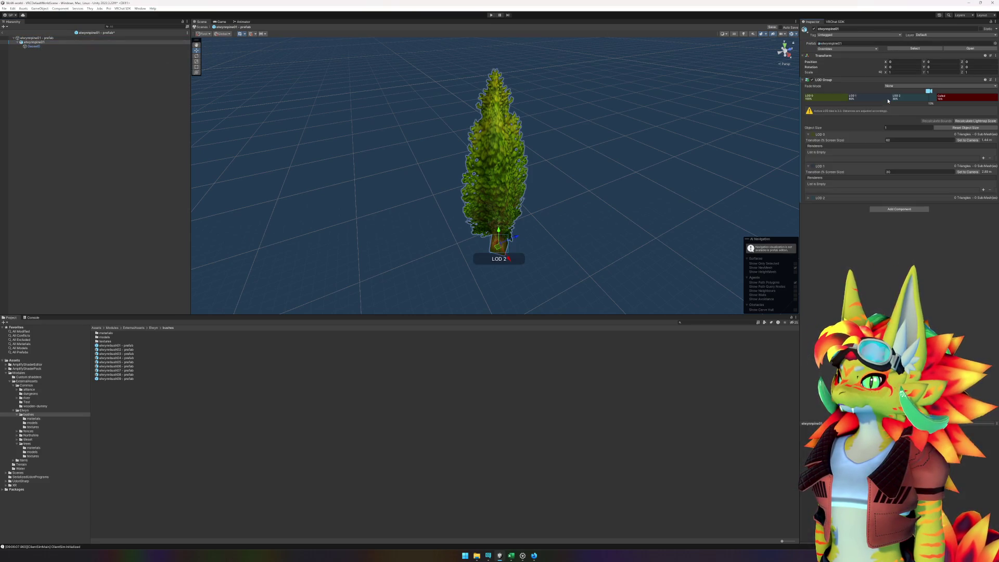
{"action": "left_click", "coordinate": [877, 98]}
{"action": "left_click", "coordinate": [890, 106]}
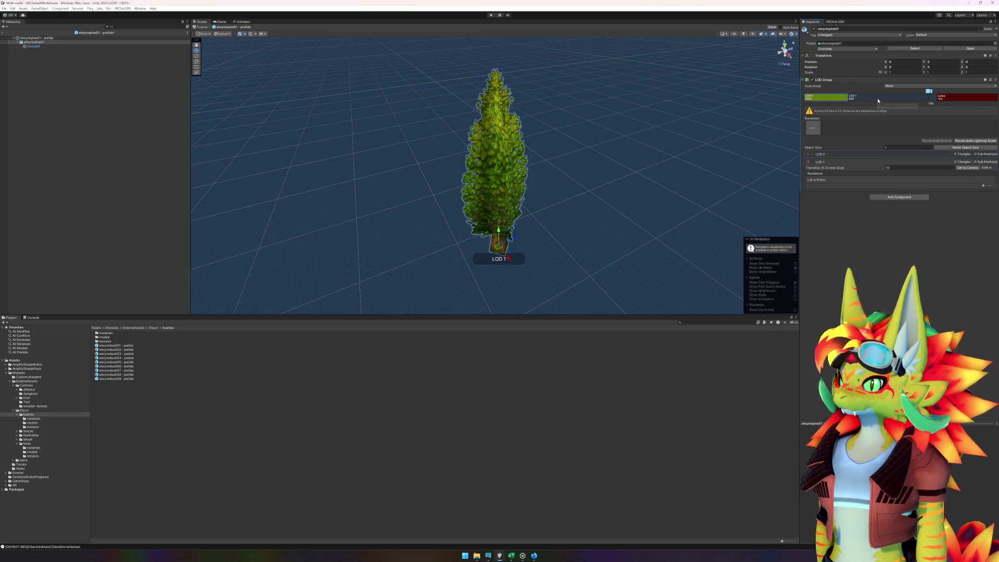
{"action": "right_click", "coordinate": [877, 99]}
{"action": "left_click", "coordinate": [890, 106]}
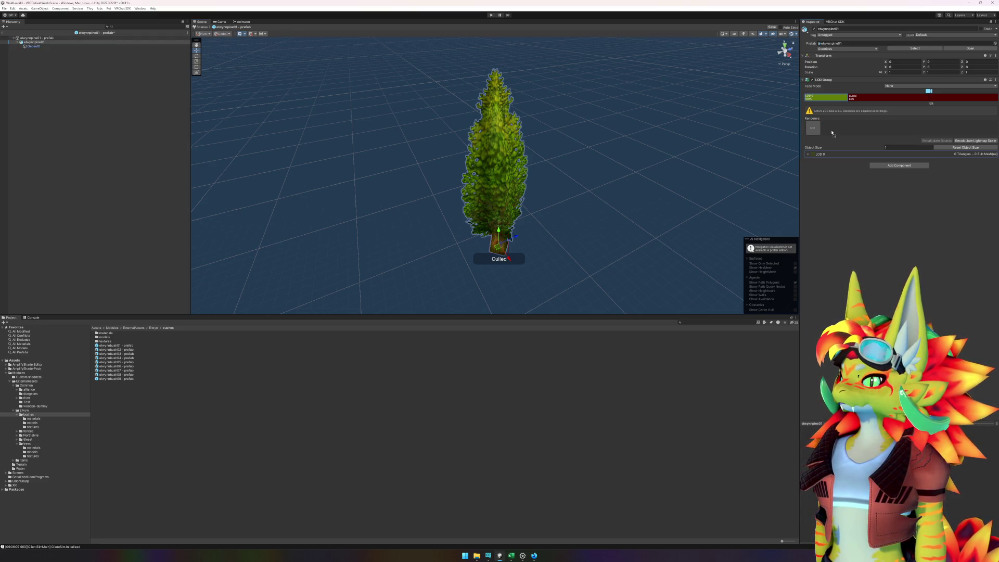
Assign Geoset0 as the LOD 0 renderer and set its culling transition to 7%.
{"action": "left_click_drag", "start_coordinate": [832, 133], "coordinate": [831, 133]}
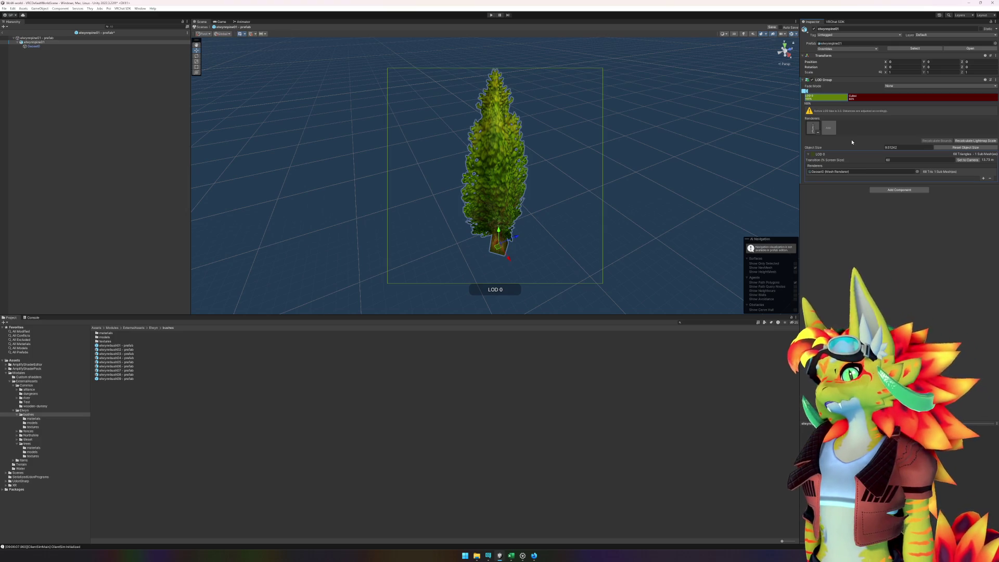
{"action": "left_click", "coordinate": [901, 161]}
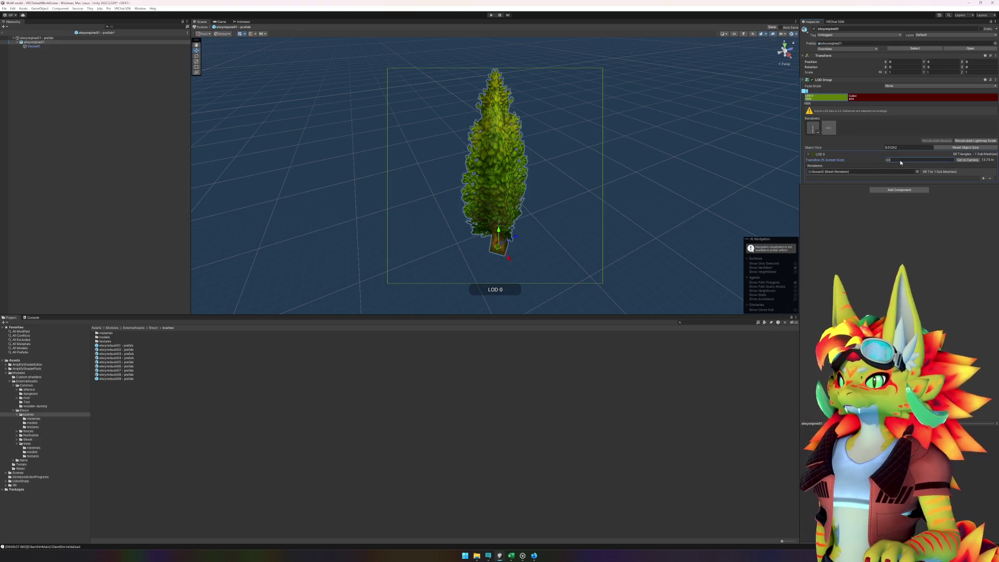
{"action": "type", "text": "5"}
{"action": "scroll", "coordinate": [658, 185], "scroll_direction": "down", "scroll_amount": 10}
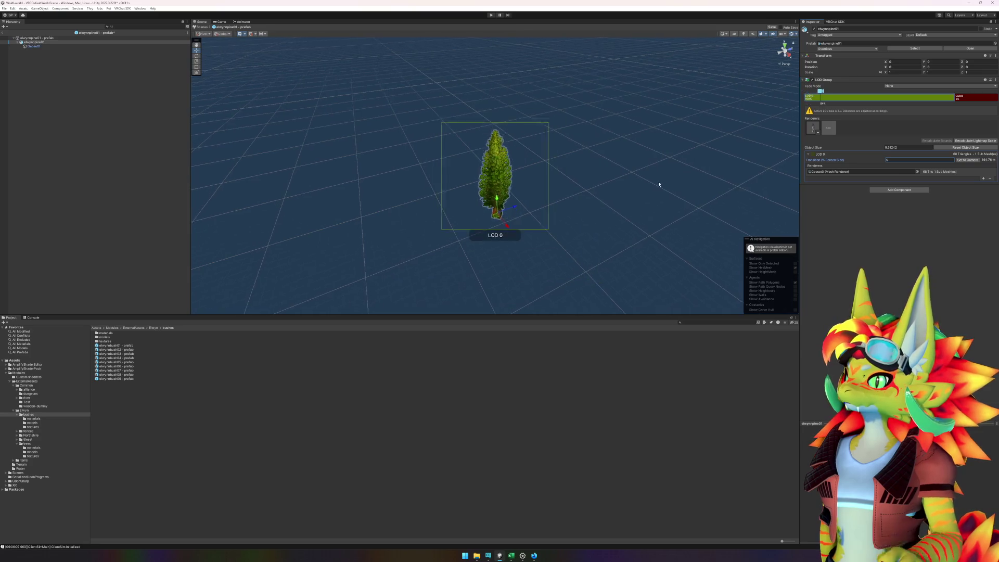
{"action": "scroll", "coordinate": [659, 185], "scroll_direction": "down", "scroll_amount": 2}
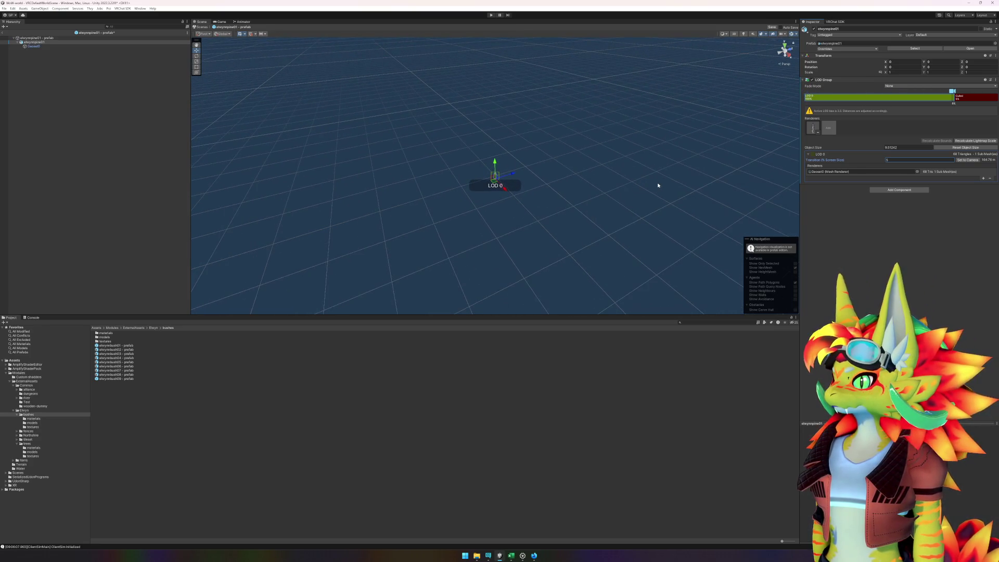
{"action": "type", "text": "7"}
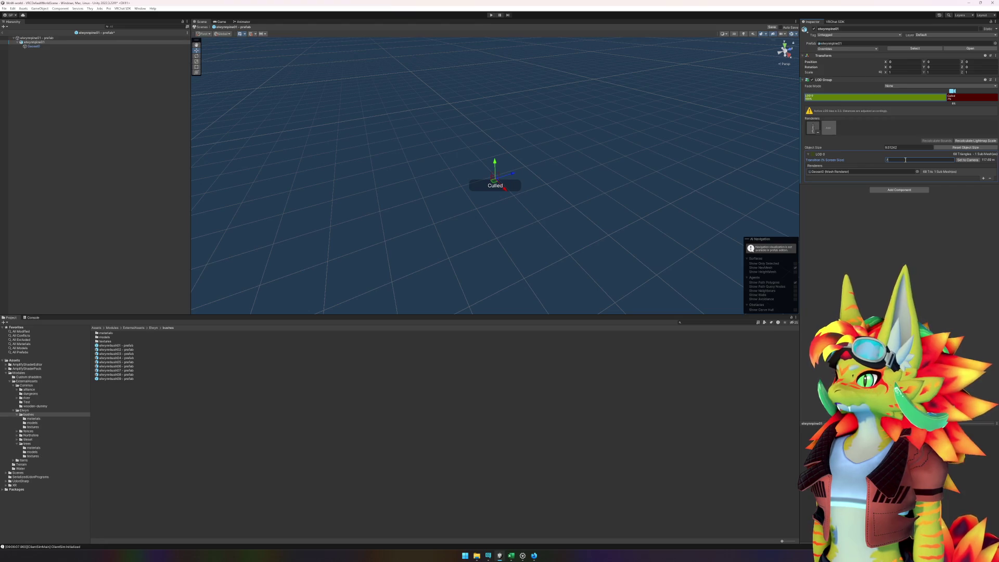
{"action": "scroll", "coordinate": [617, 234], "scroll_direction": "up", "scroll_amount": 1}
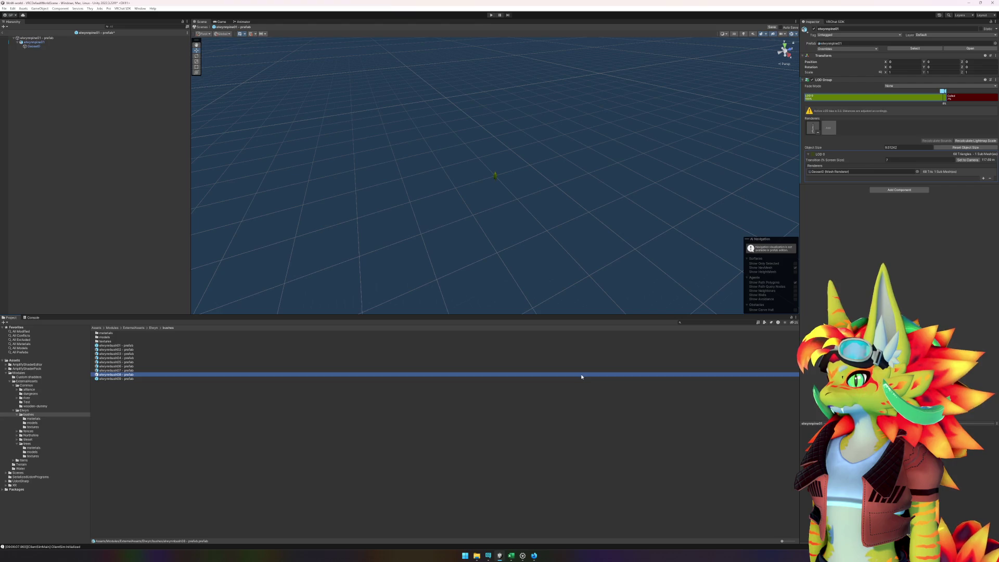
{"action": "left_click", "coordinate": [545, 443]}
Exit prefab mode and orbit around the pine to view the abbey church.
{"action": "left_click", "coordinate": [5, 33]}
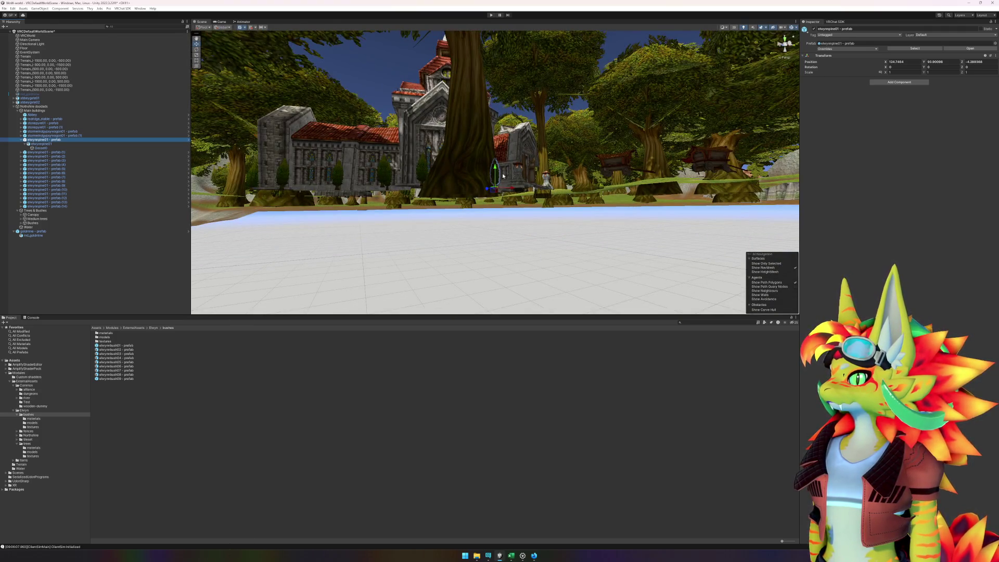
{"action": "scroll", "coordinate": [503, 226], "scroll_direction": "up", "scroll_amount": 5}
{"action": "scroll", "coordinate": [514, 255], "scroll_direction": "down", "scroll_amount": 5}
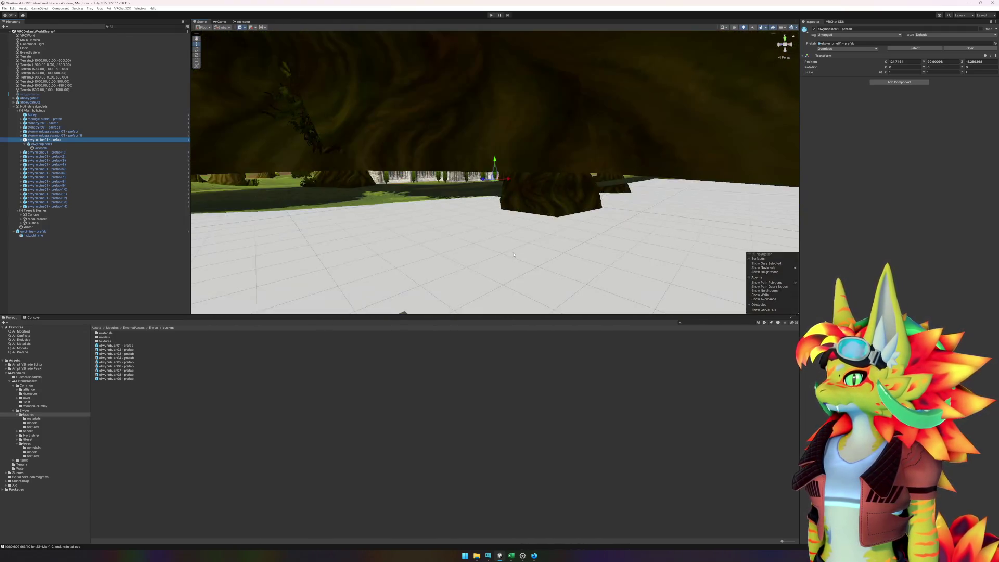
{"action": "scroll", "coordinate": [512, 253], "scroll_direction": "up", "scroll_amount": 5}
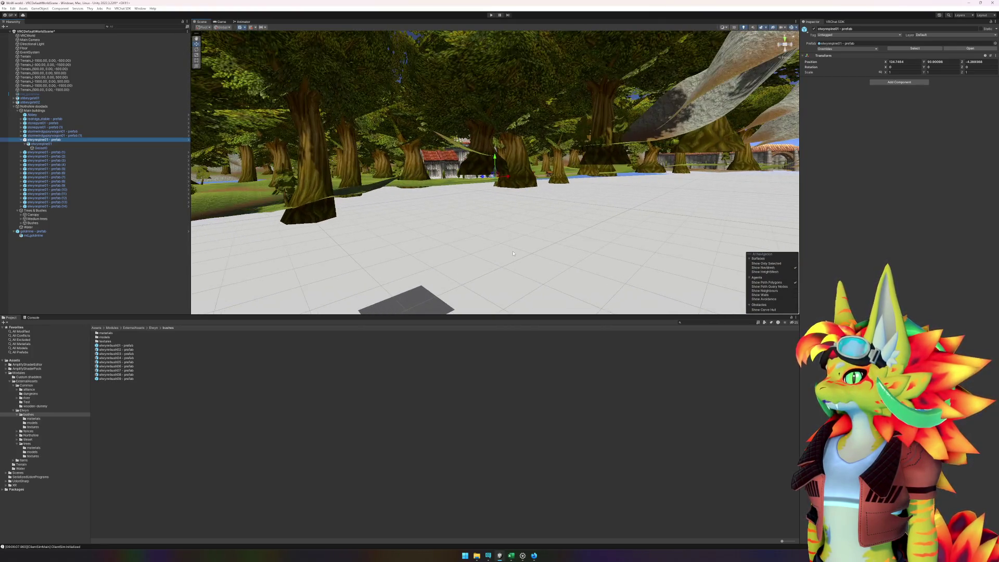
{"action": "scroll", "coordinate": [513, 254], "scroll_direction": "up", "scroll_amount": 5}
{"action": "mouse_move", "coordinate": [513, 254]}
{"action": "left_mouse_down"}
{"action": "mouse_move", "coordinate": [520, 221]}
{"action": "mouse_move", "coordinate": [528, 229]}
{"action": "mouse_move", "coordinate": [390, 236]}
{"action": "mouse_move", "coordinate": [631, 241]}
{"action": "mouse_move", "coordinate": [598, 270]}
{"action": "left_mouse_up"}
{"action": "left_click", "coordinate": [441, 467]}
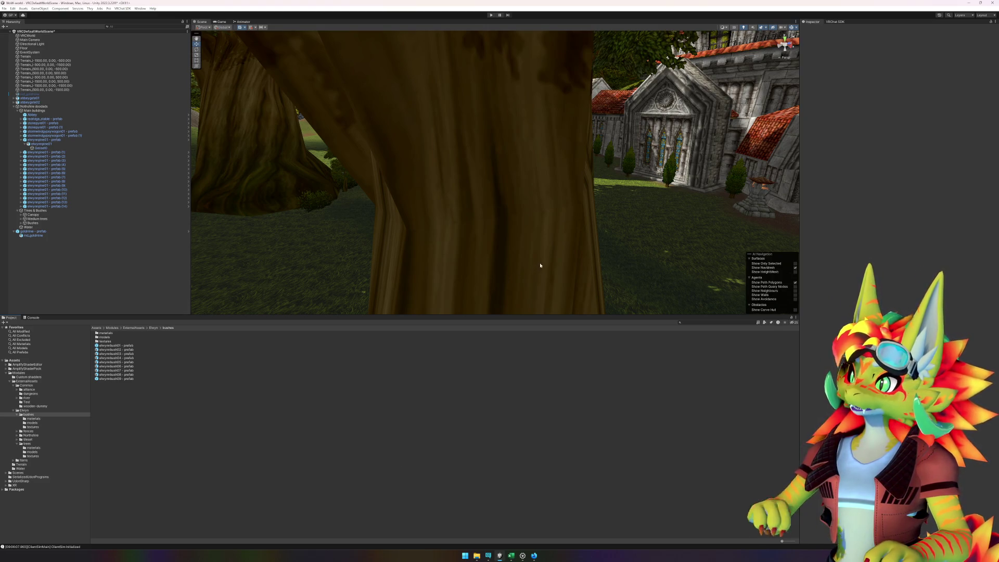
Fly forward through the trees toward the abbey, then back up above the canopy.
{"action": "key", "text": "s"}
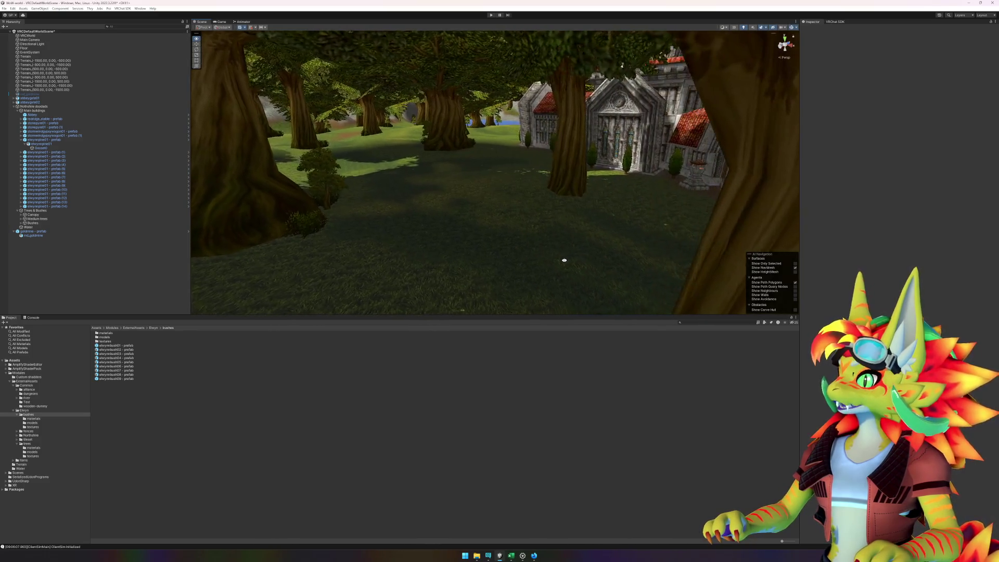
{"action": "key", "text": "w"}
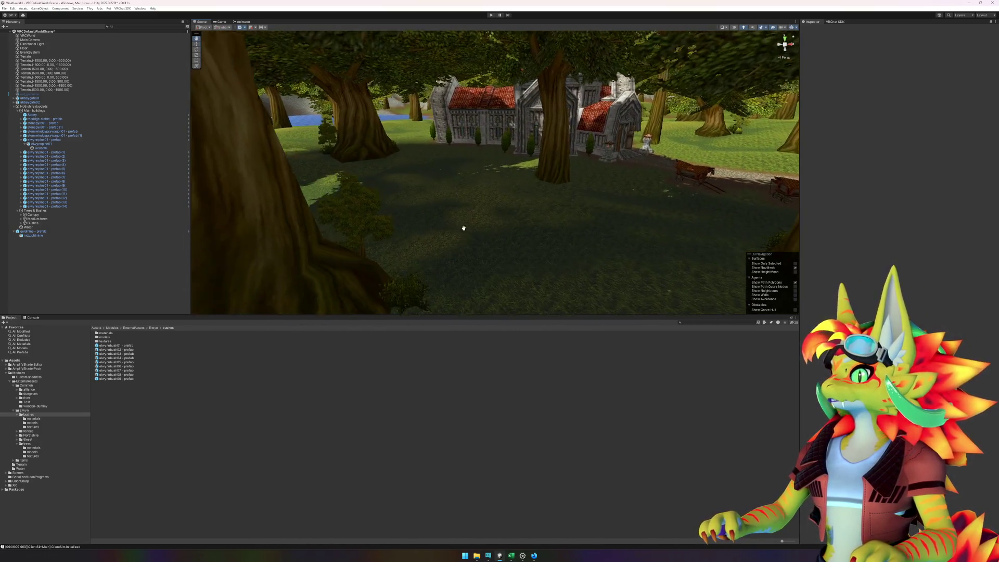
{"action": "key", "text": "w"}
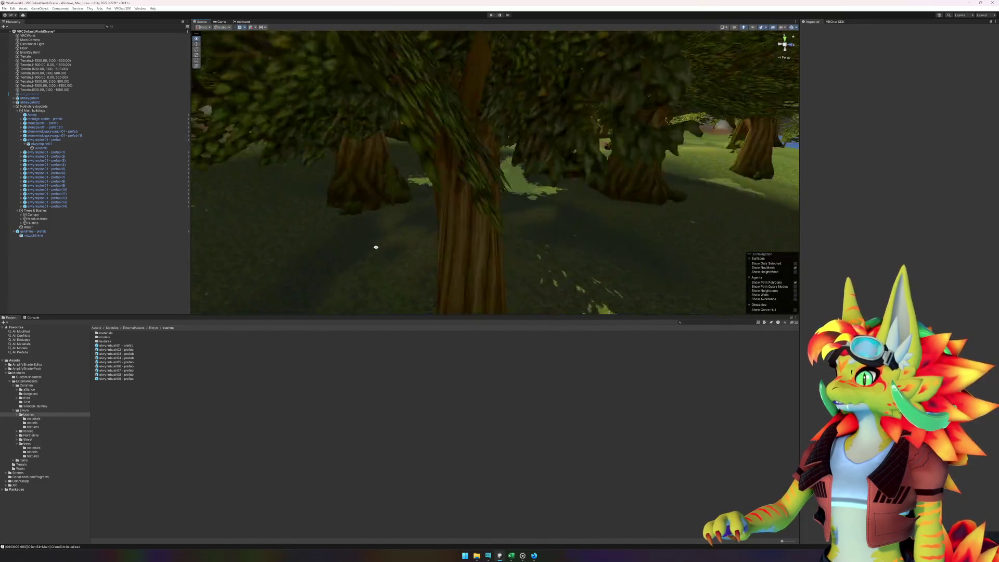
{"action": "key", "text": "w"}
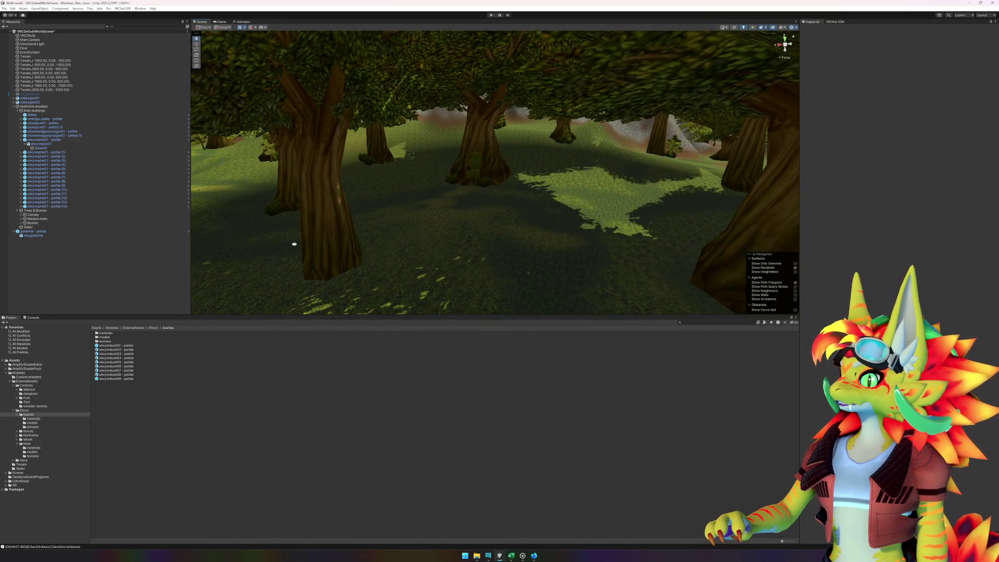
{"action": "key", "text": "s"}
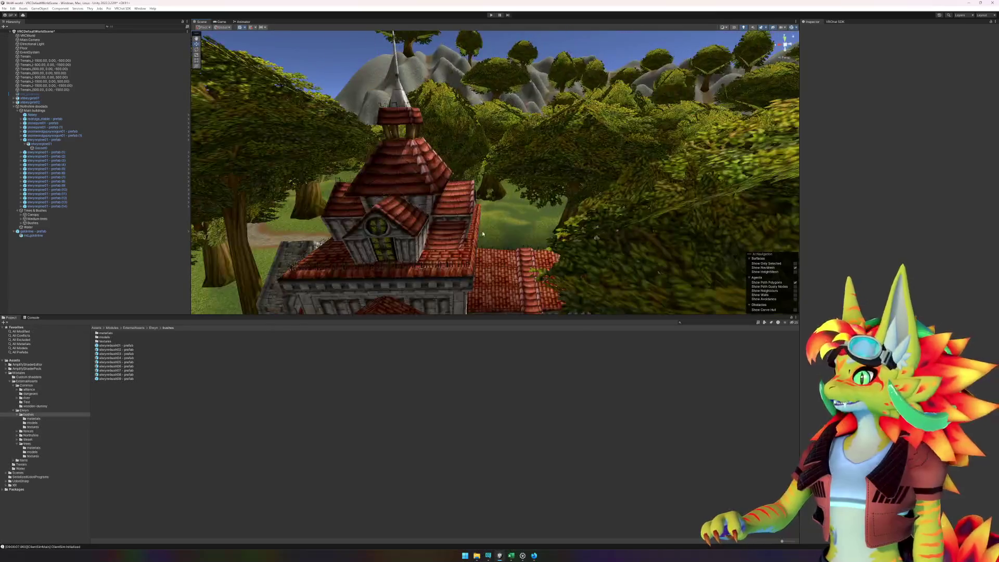
{"action": "key", "text": "s"}
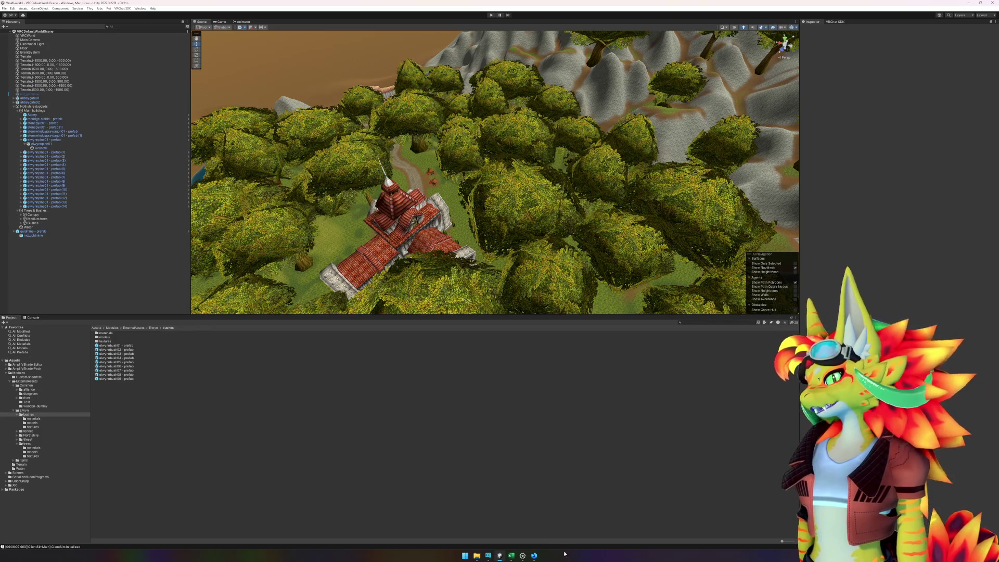
In Creator Companion, choose Open Project Folder for the WoW world project.
{"action": "mouse_move", "coordinate": [477, 557]}
{"action": "left_click", "coordinate": [492, 556]}
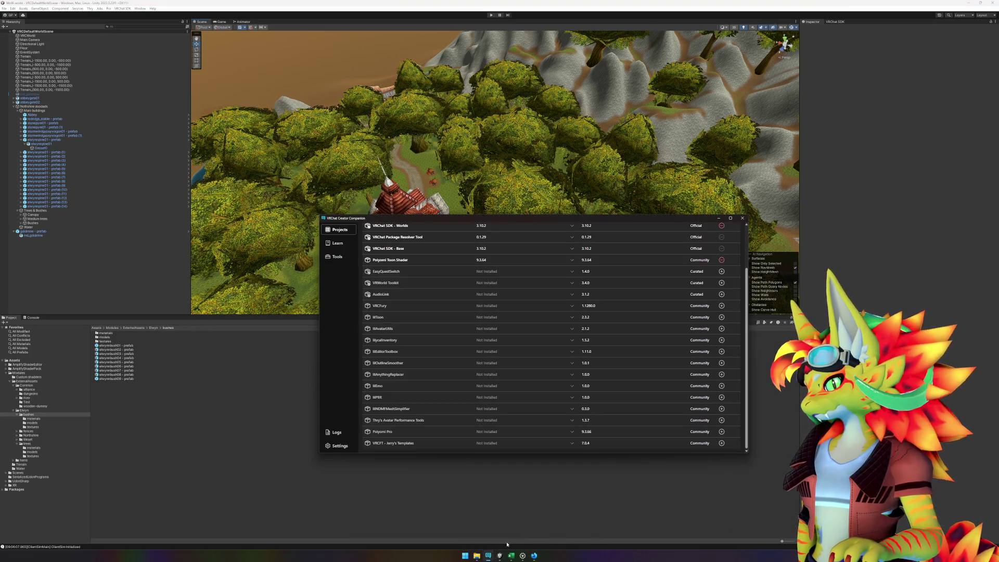
{"action": "left_click", "coordinate": [597, 292]}
{"action": "left_click", "coordinate": [366, 232]}
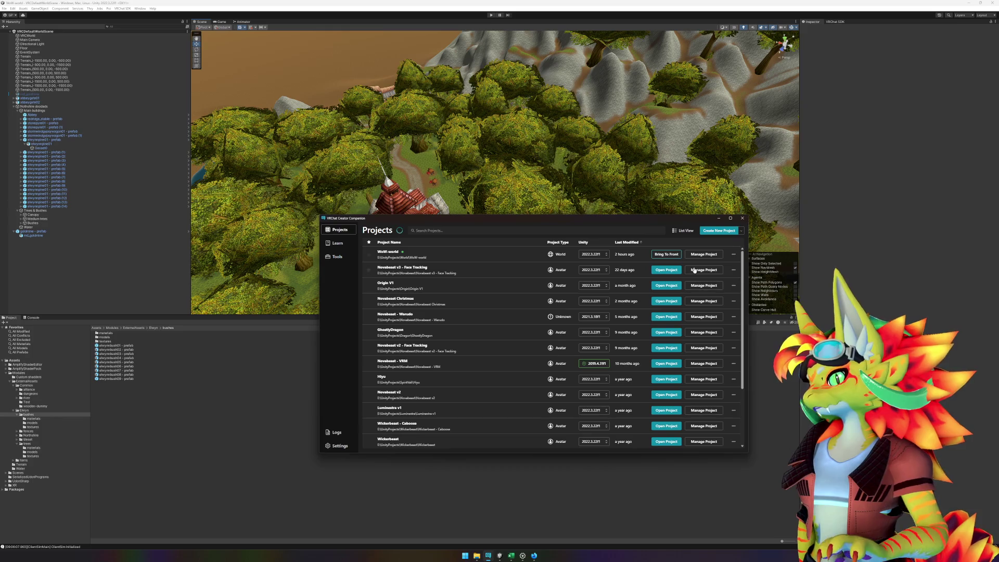
{"action": "left_click", "coordinate": [742, 235]}
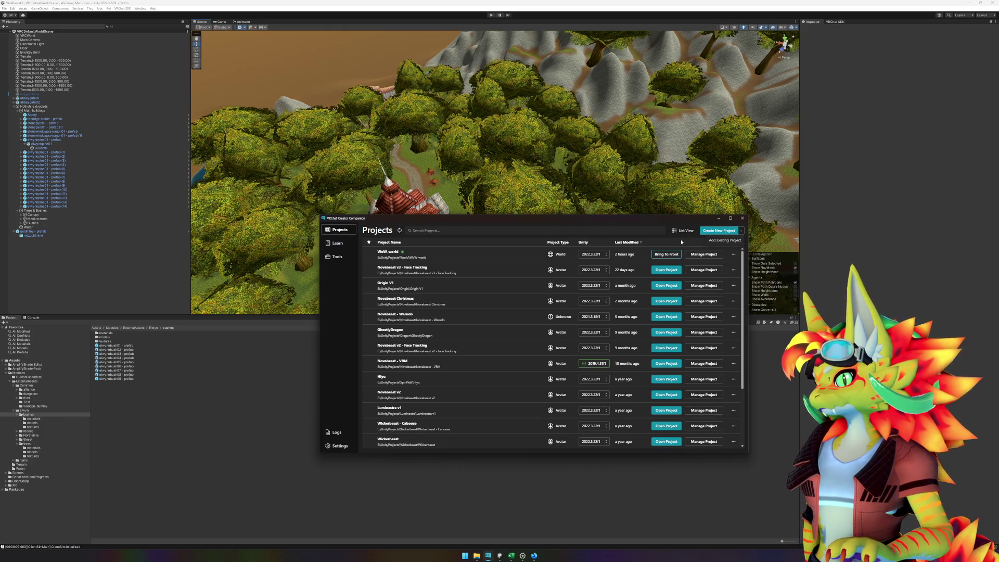
{"action": "left_click", "coordinate": [734, 254]}
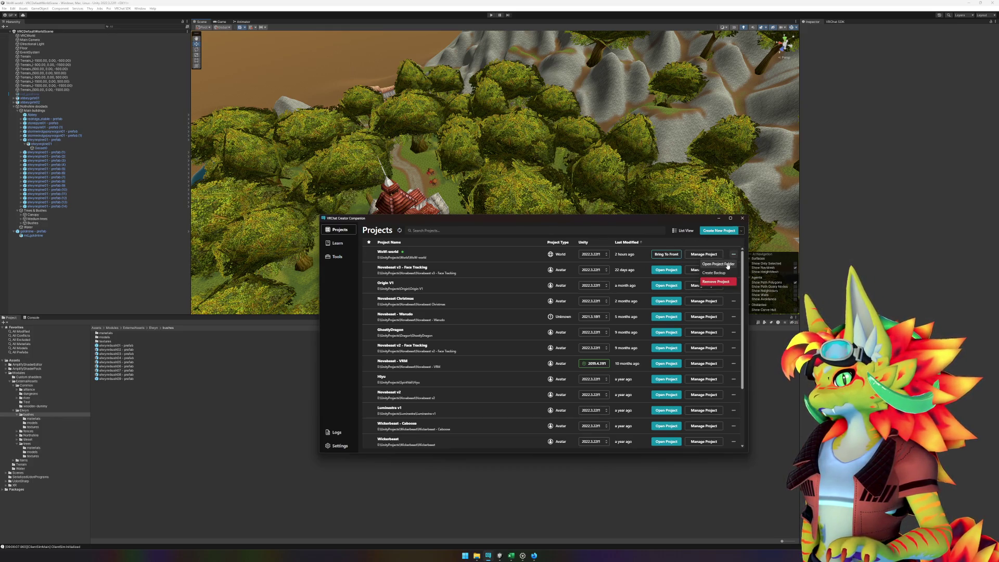
{"action": "left_click", "coordinate": [727, 264]}
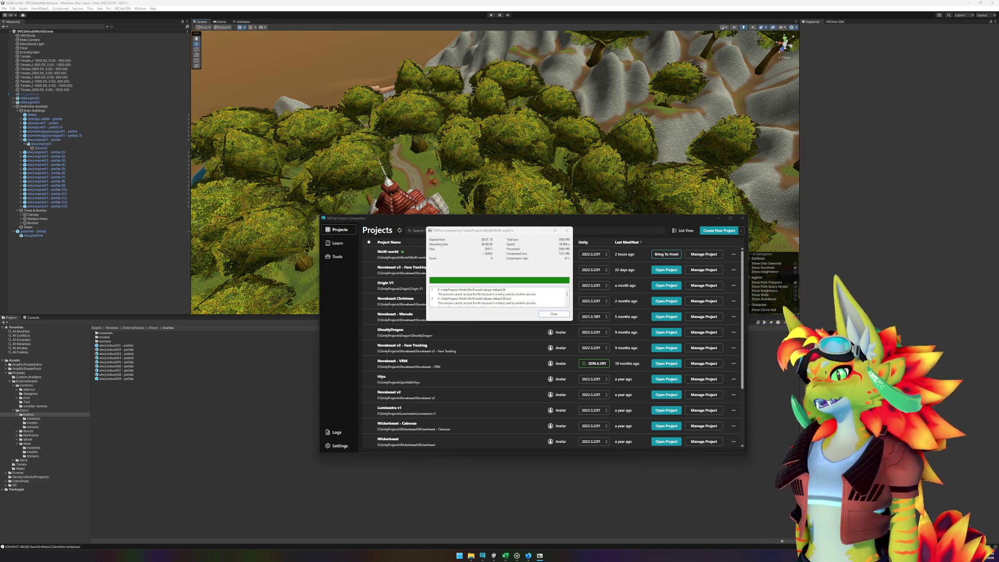
Close Creator Companion, collapse elwynnpine01 and Main buildings, and orbit down toward the abbey trees.
{"action": "left_click", "coordinate": [554, 313]}
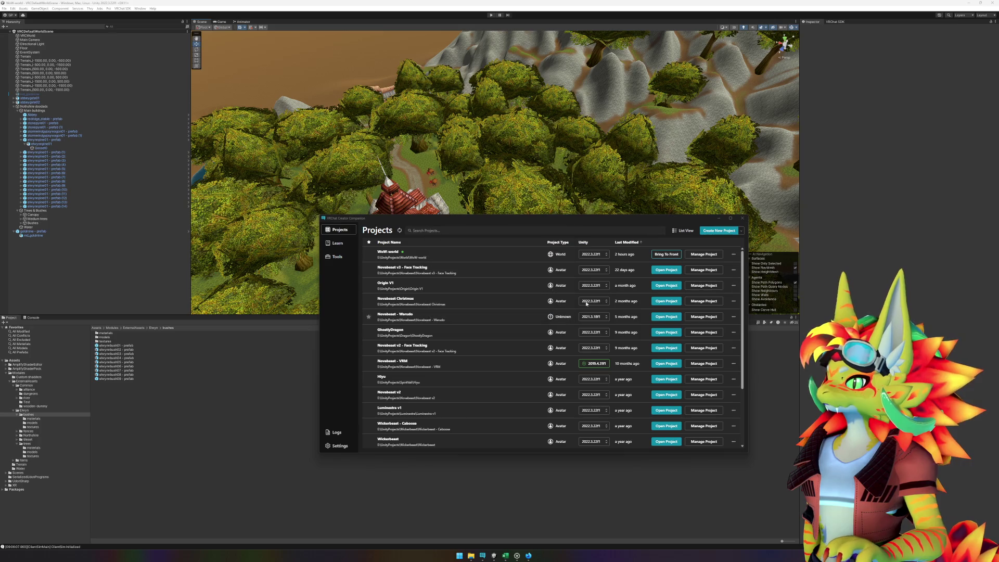
{"action": "left_click", "coordinate": [743, 218]}
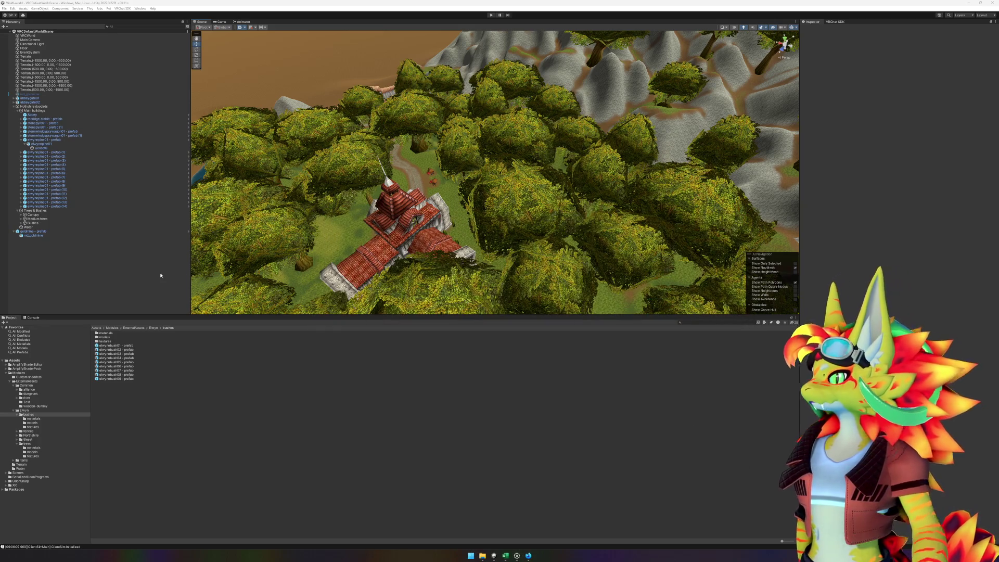
{"action": "left_click", "coordinate": [21, 140]}
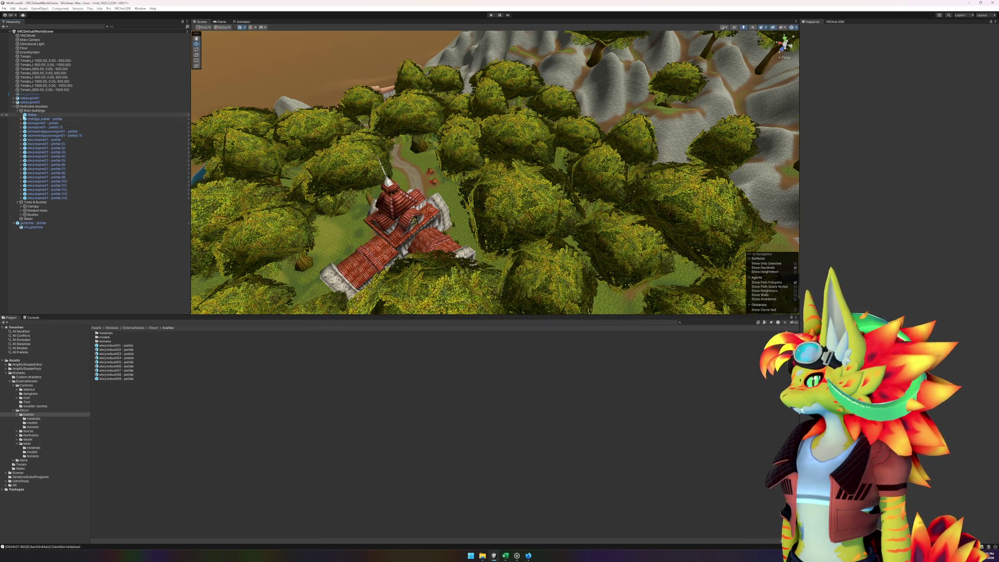
{"action": "left_click", "coordinate": [18, 111]}
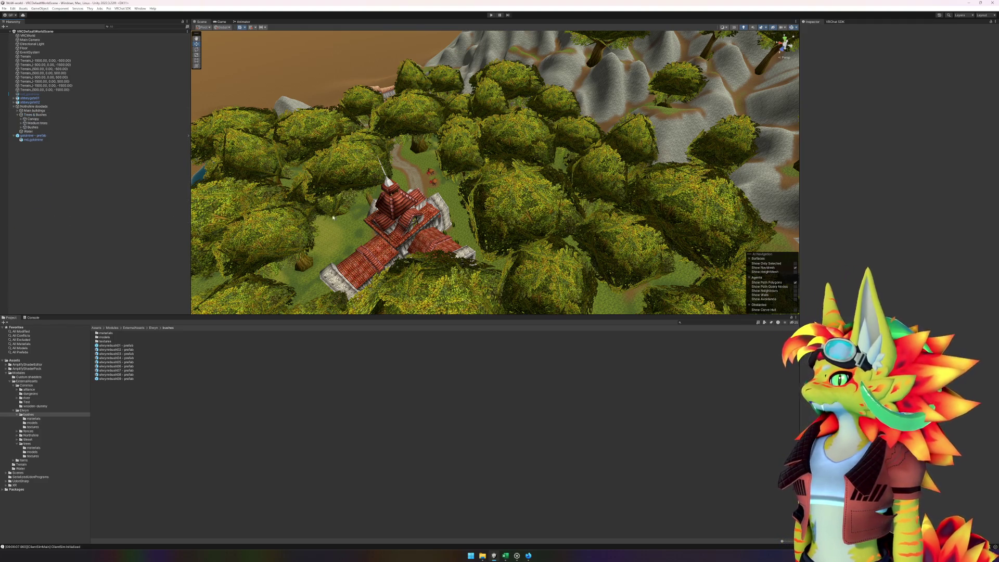
{"action": "scroll", "coordinate": [445, 199], "scroll_direction": "up", "scroll_amount": 2}
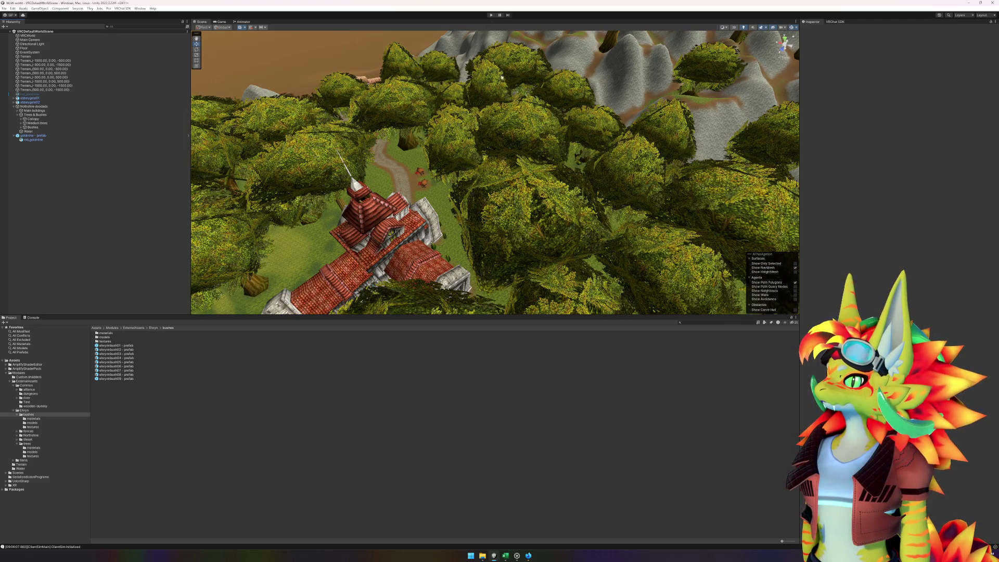
{"action": "mouse_move", "coordinate": [502, 77]}
{"action": "left_mouse_down"}
{"action": "mouse_move", "coordinate": [616, 231]}
{"action": "mouse_move", "coordinate": [420, 161]}
{"action": "left_mouse_up"}
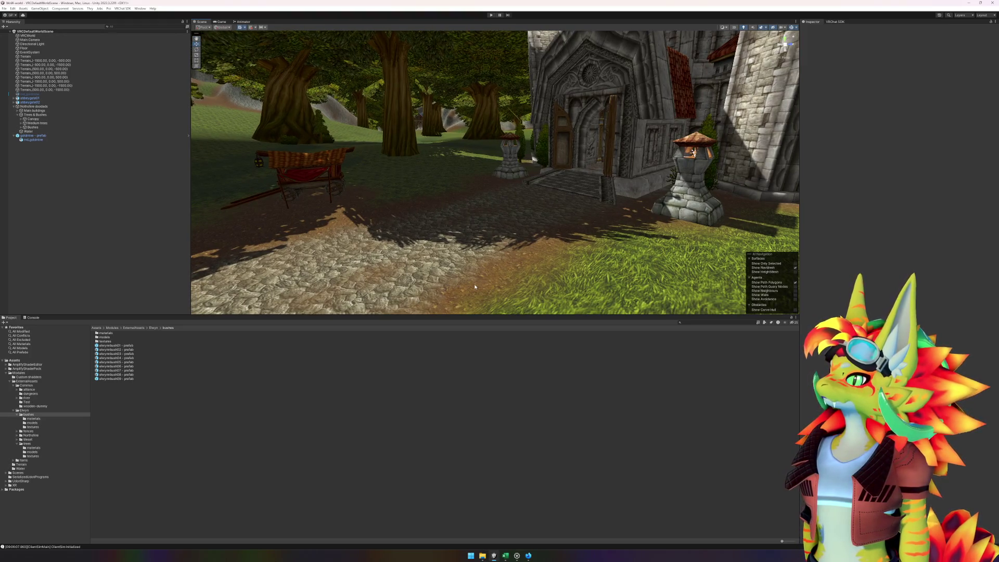
Screenshot the Scene view showing the abbey doorway, the wooden cart and the cobbled path.
{"action": "key", "text": "super+shift+s"}
{"action": "mouse_move", "coordinate": [228, 84]}
{"action": "left_mouse_down"}
{"action": "mouse_move", "coordinate": [660, 243]}
{"action": "mouse_move", "coordinate": [742, 290]}
{"action": "left_mouse_up"}
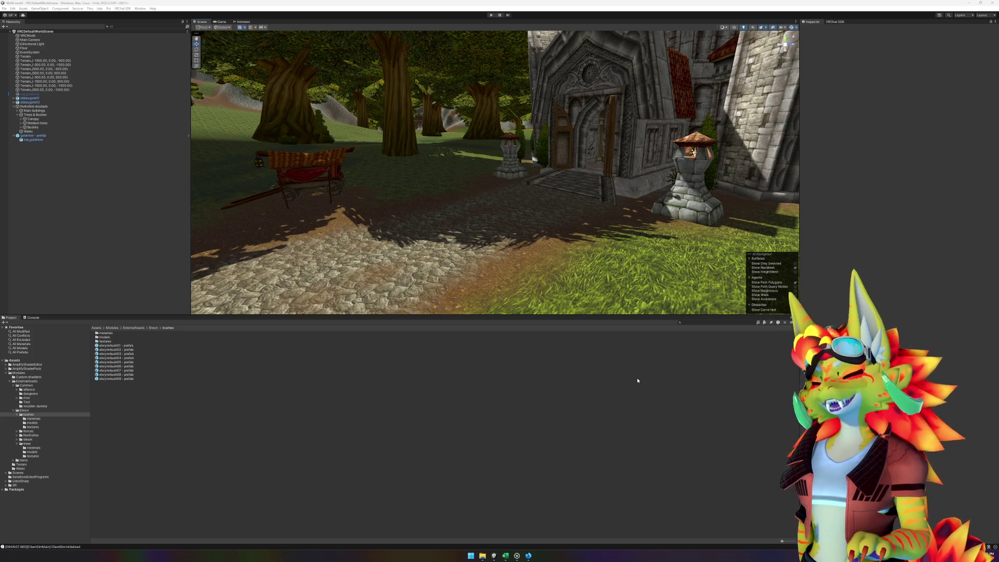
{"action": "mouse_move", "coordinate": [528, 556]}
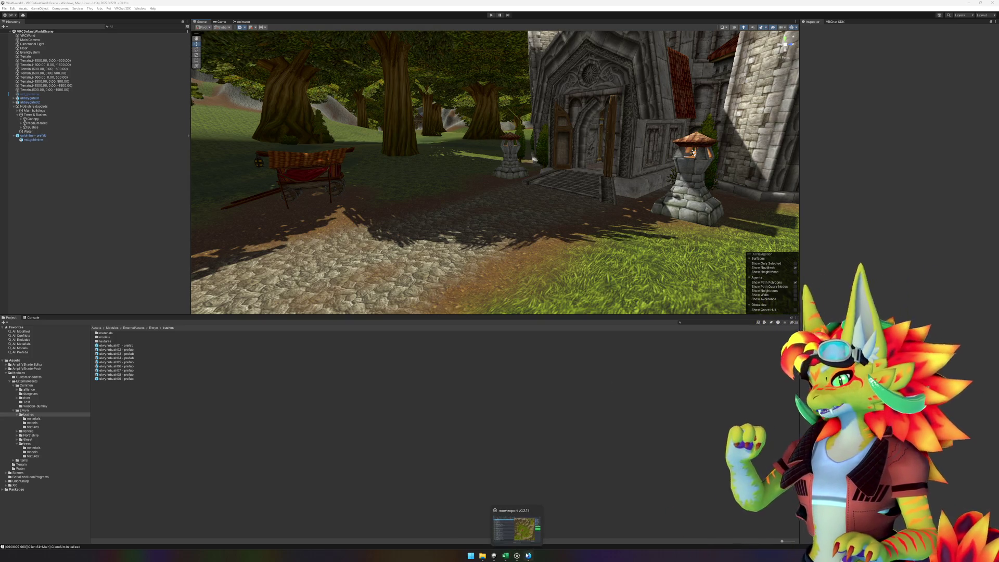
In a new Firefox tab, search 'kobold candle wow sell price' and open the Wowhead result.
{"action": "left_click", "coordinate": [528, 556]}
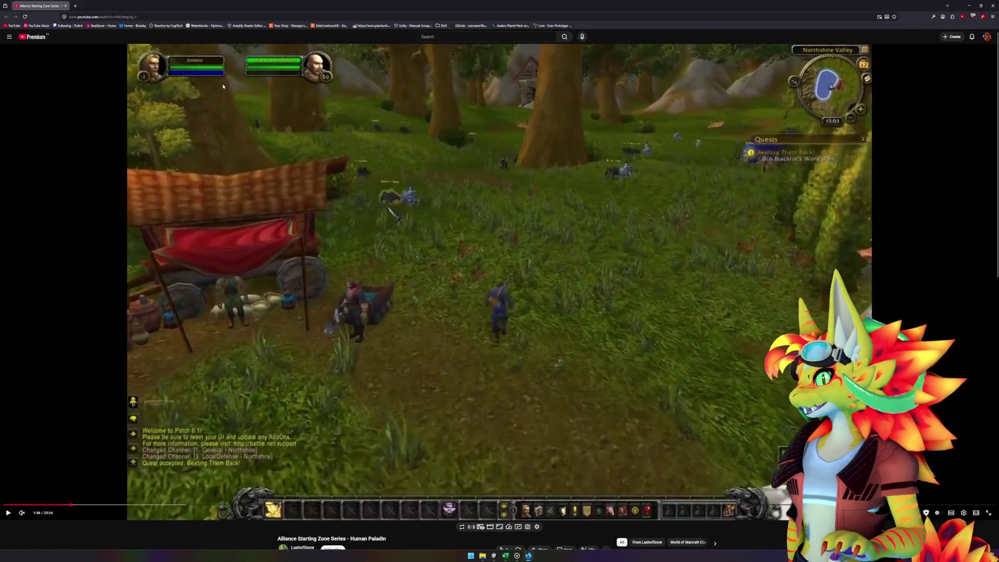
{"action": "left_click", "coordinate": [77, 6]}
{"action": "type", "text": "kobold can"}
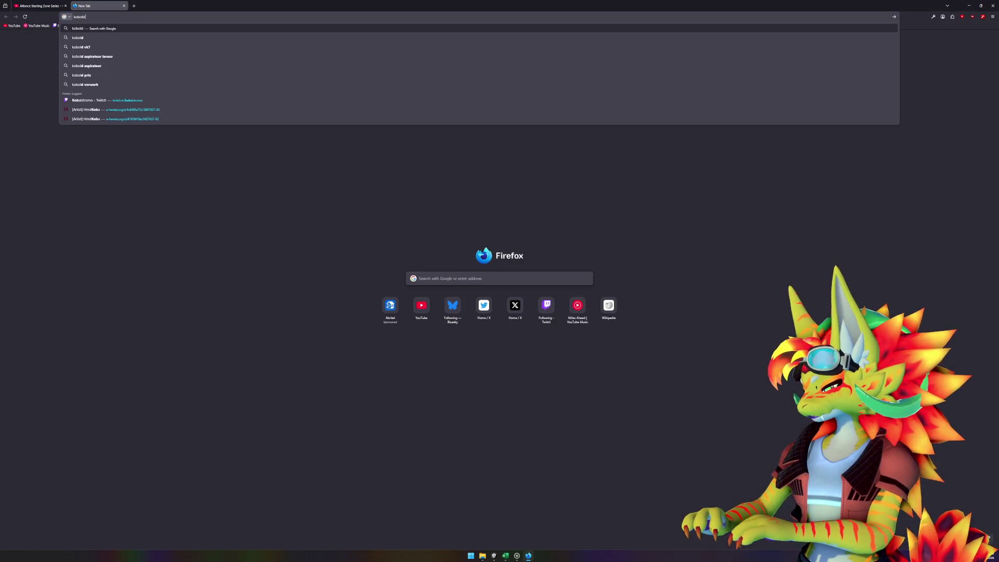
{"action": "type", "text": "dle"}
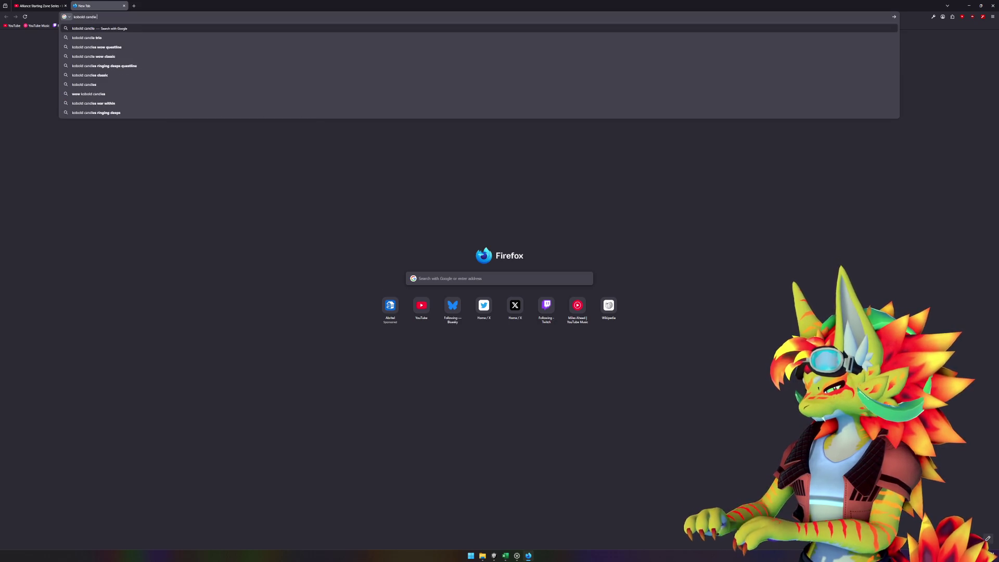
{"action": "type", "text": " wow sell price"}
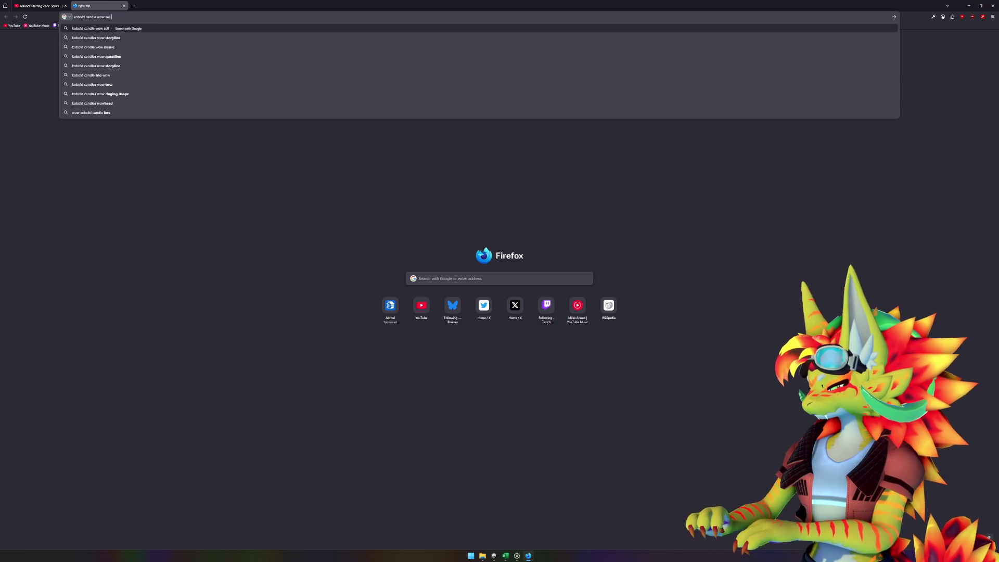
{"action": "key", "text": "Return"}
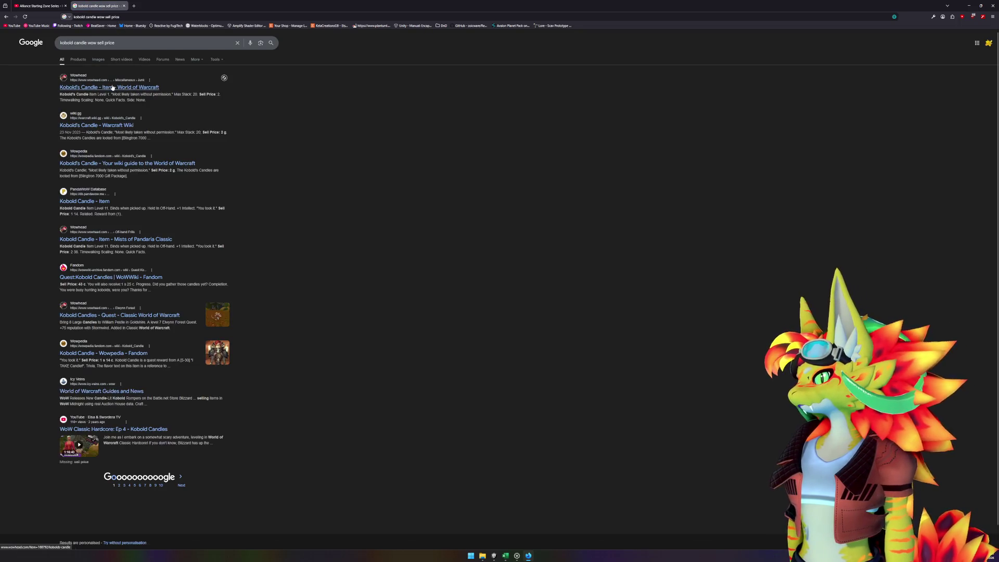
{"action": "left_click", "coordinate": [112, 87]}
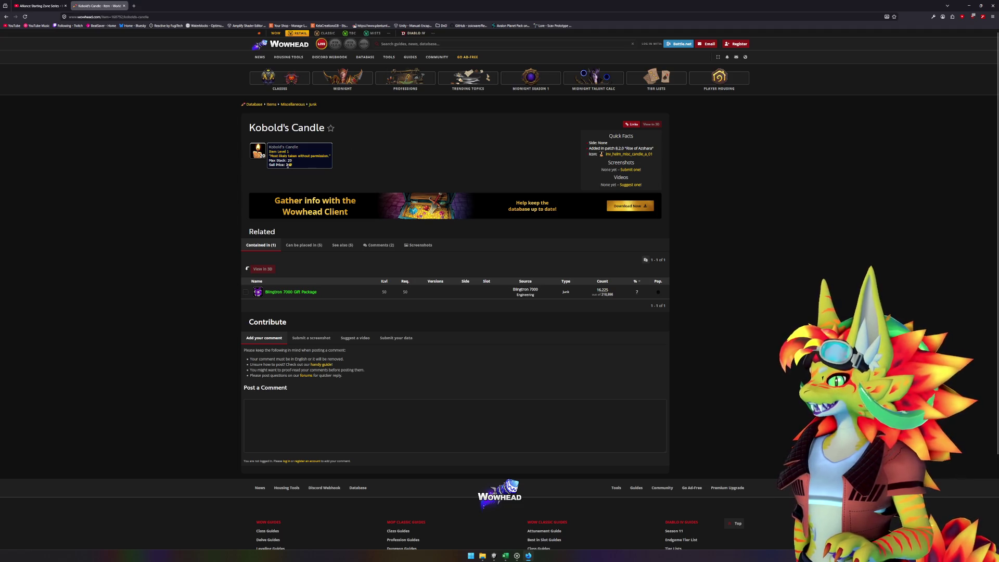
Search 'wowhead nothshire' instead and open Wowhead's Northshire Quests page.
{"action": "left_click", "coordinate": [6, 16]}
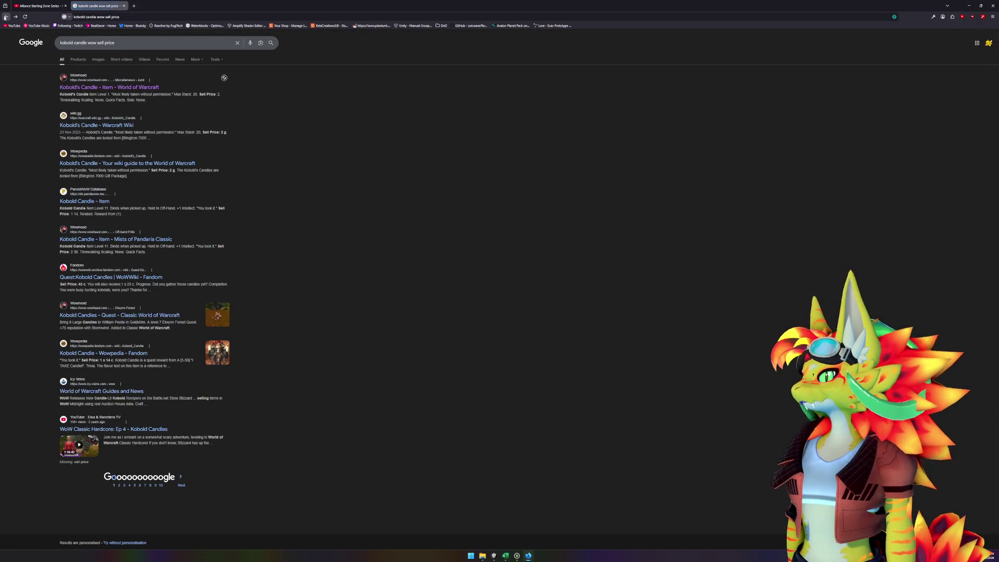
{"action": "left_click_drag", "start_coordinate": [117, 40], "coordinate": [35, 42]}
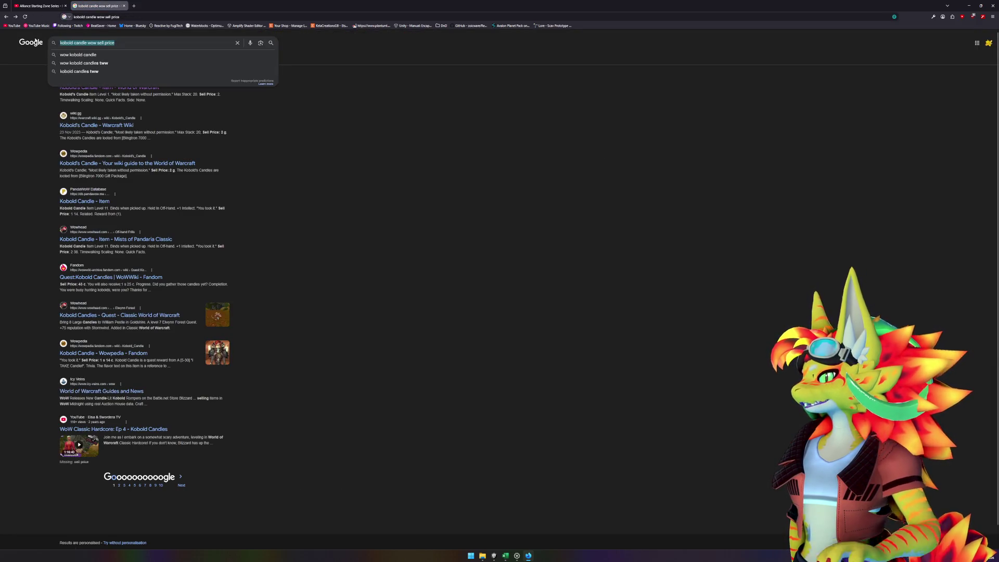
{"action": "type", "text": "wowhea"}
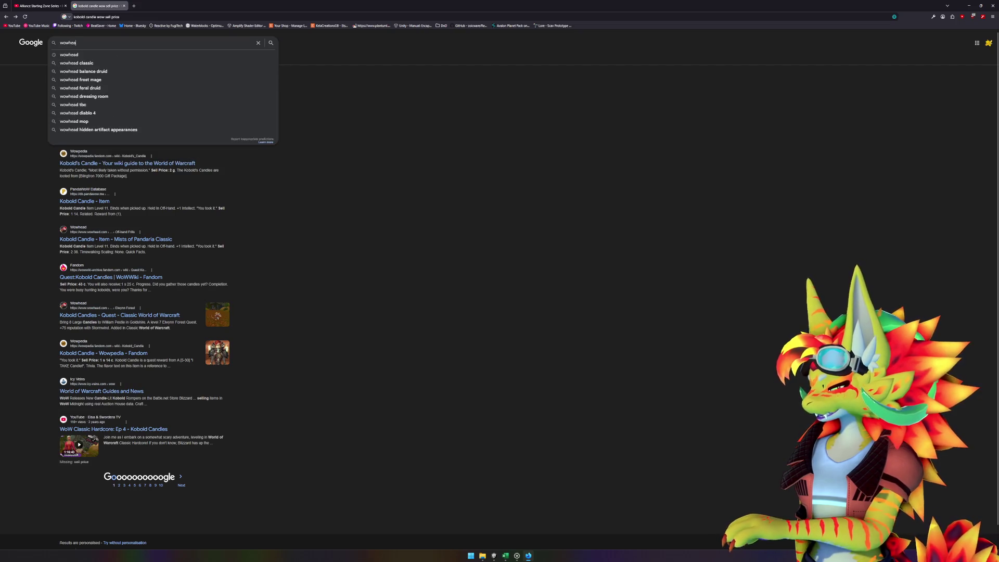
{"action": "type", "text": "d noths"}
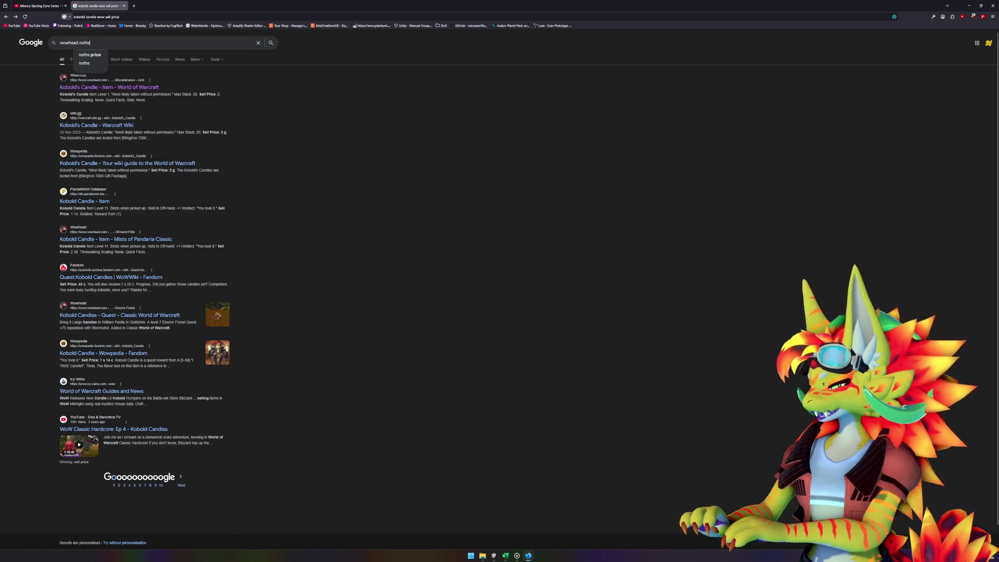
{"action": "type", "text": "hire"}
{"action": "key", "text": "Return"}
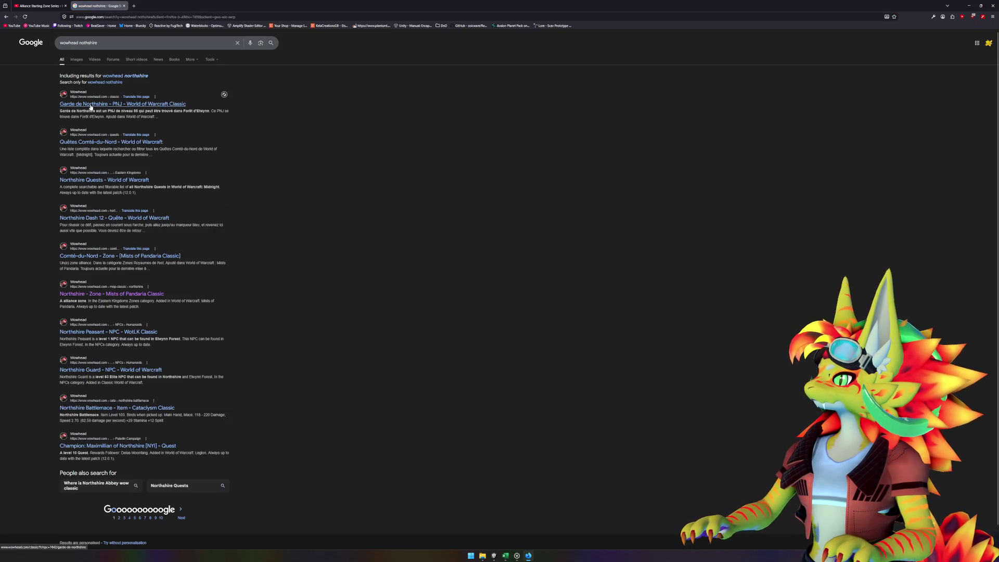
{"action": "left_click", "coordinate": [107, 181]}
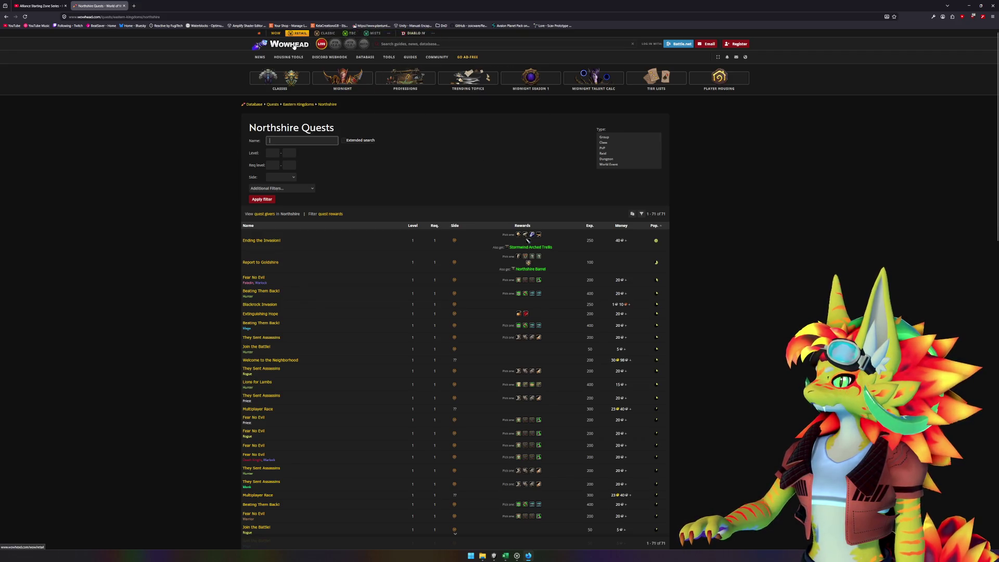
Search the Wowhead site for Elwynn Forest by typing 'rlw' and go to its zone page.
{"action": "left_click", "coordinate": [327, 33]}
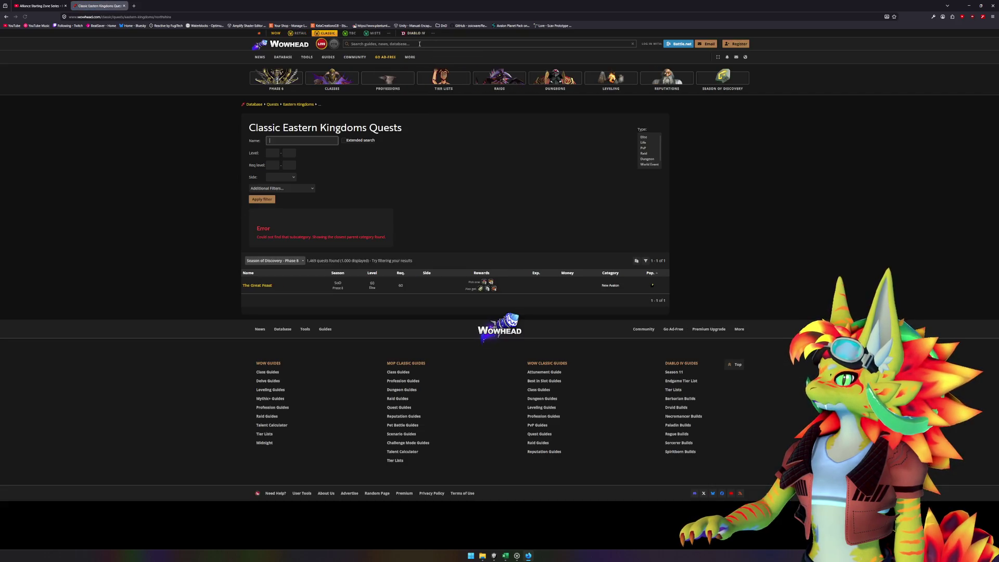
{"action": "left_click", "coordinate": [419, 44]}
{"action": "type", "text": "rlw"}
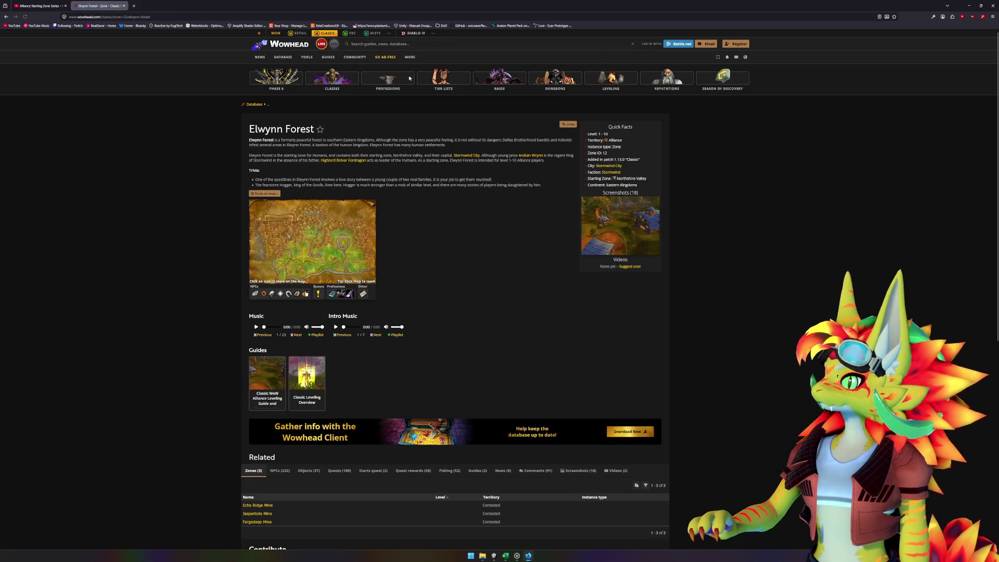
Scroll to the Related section on the Elwynn Forest page and show its Fishing list.
{"action": "scroll", "coordinate": [427, 333], "scroll_direction": "down", "scroll_amount": 3}
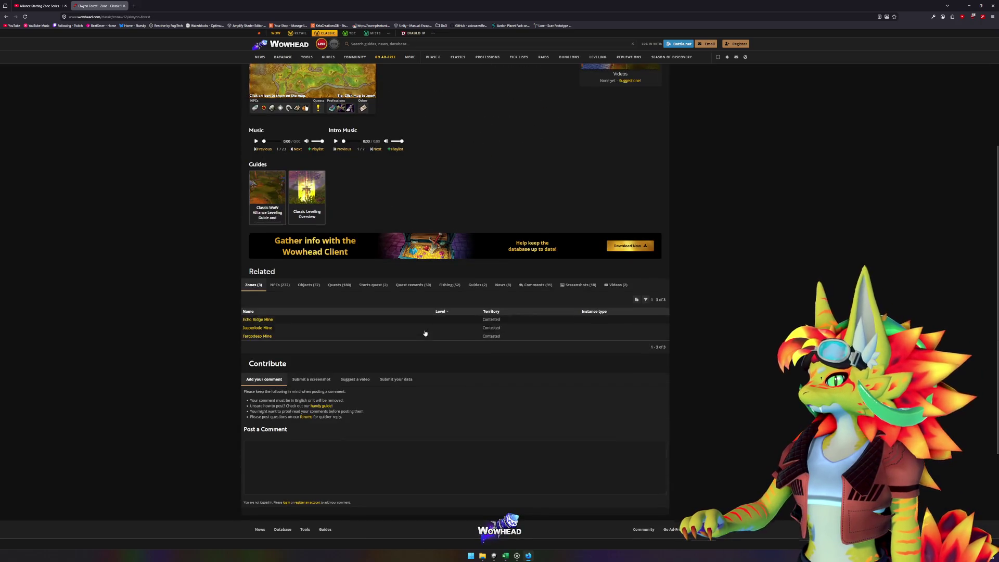
{"action": "left_click", "coordinate": [281, 286]}
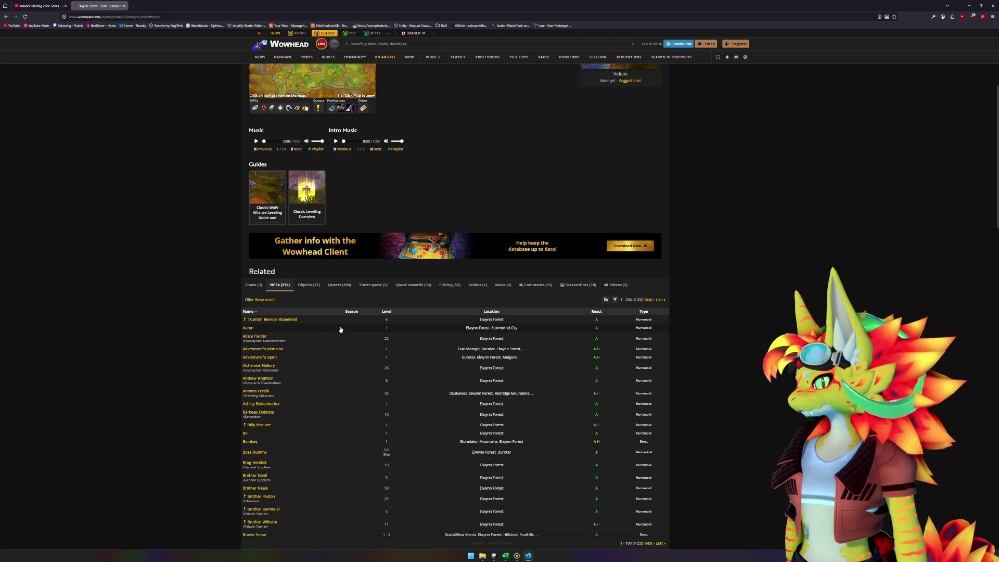
{"action": "left_click", "coordinate": [442, 286]}
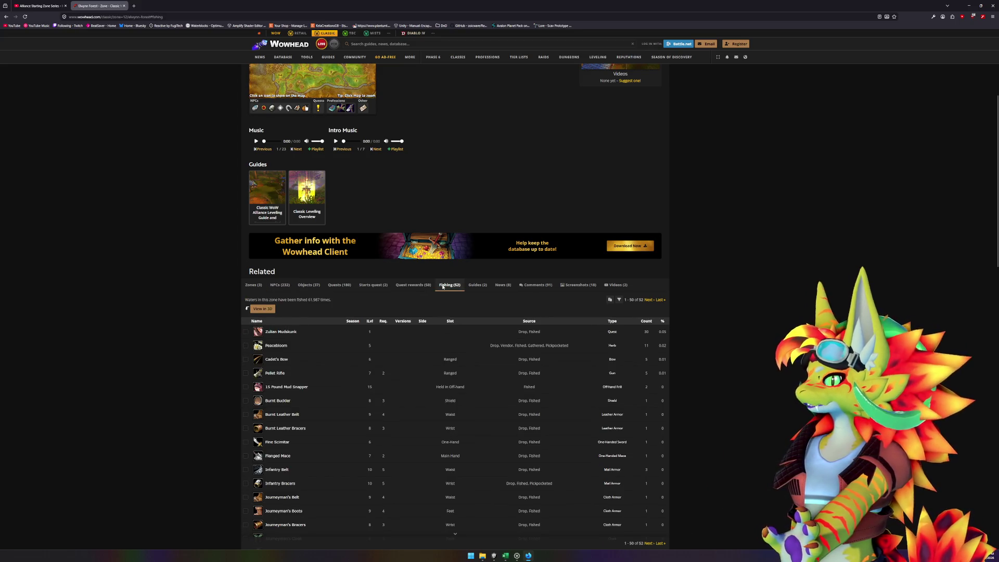
Browse the 52 fishable items, such as Raw Brilliant Smallfish, then scroll back up.
{"action": "scroll", "coordinate": [442, 288], "scroll_direction": "down", "scroll_amount": 4}
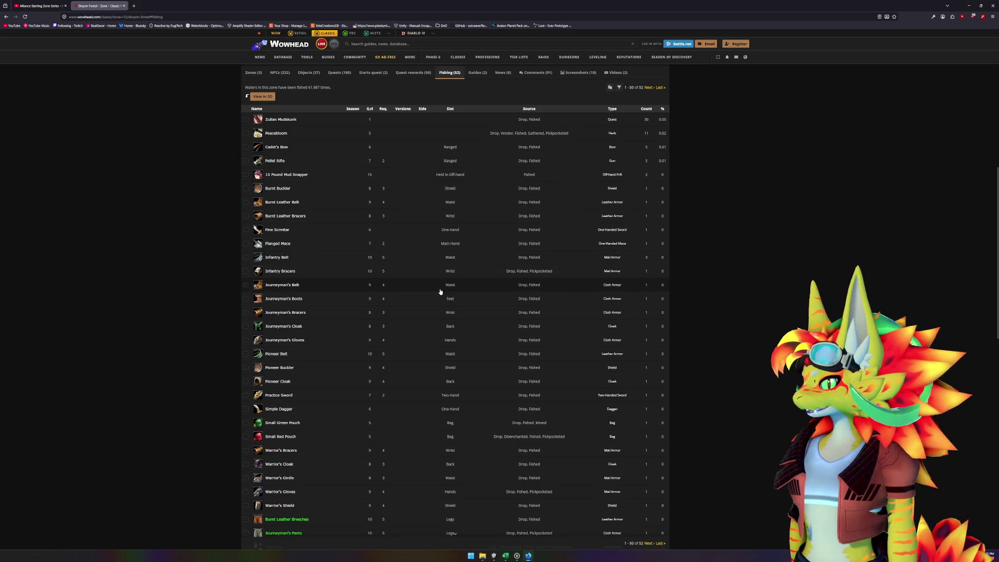
{"action": "scroll", "coordinate": [440, 292], "scroll_direction": "down", "scroll_amount": 7}
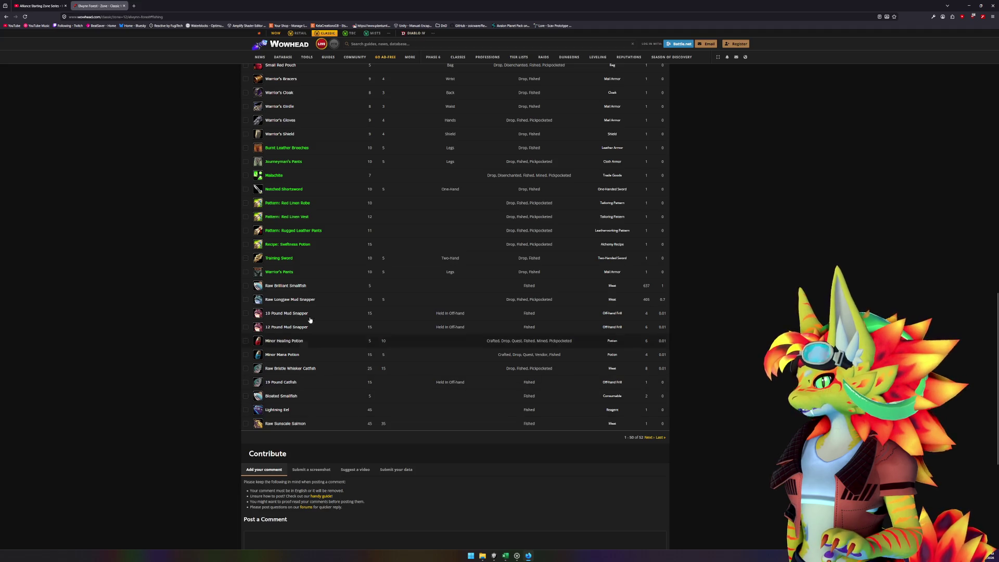
{"action": "mouse_move", "coordinate": [281, 288]}
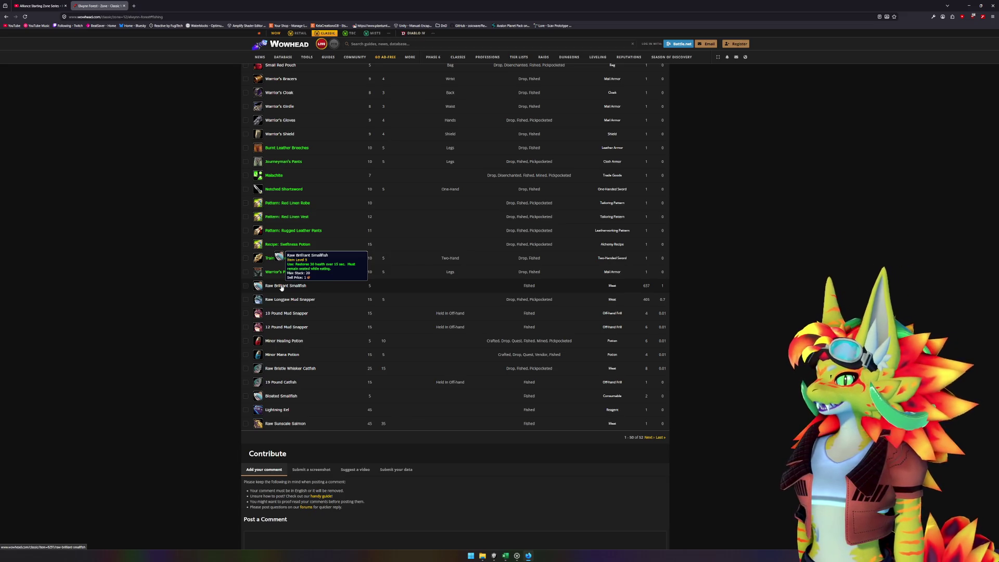
{"action": "scroll", "coordinate": [649, 290], "scroll_direction": "up", "scroll_amount": 8}
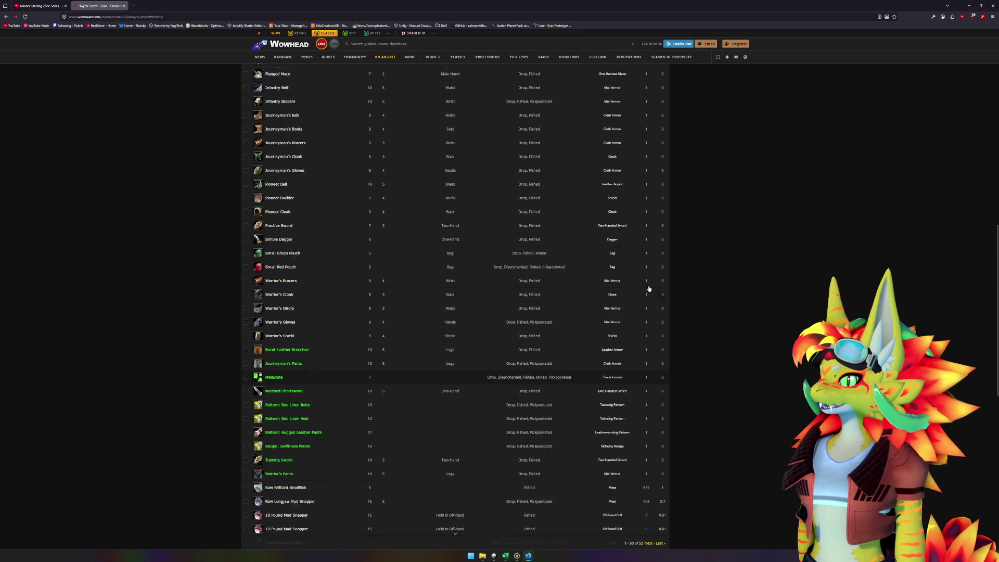
{"action": "scroll", "coordinate": [650, 290], "scroll_direction": "up", "scroll_amount": 2}
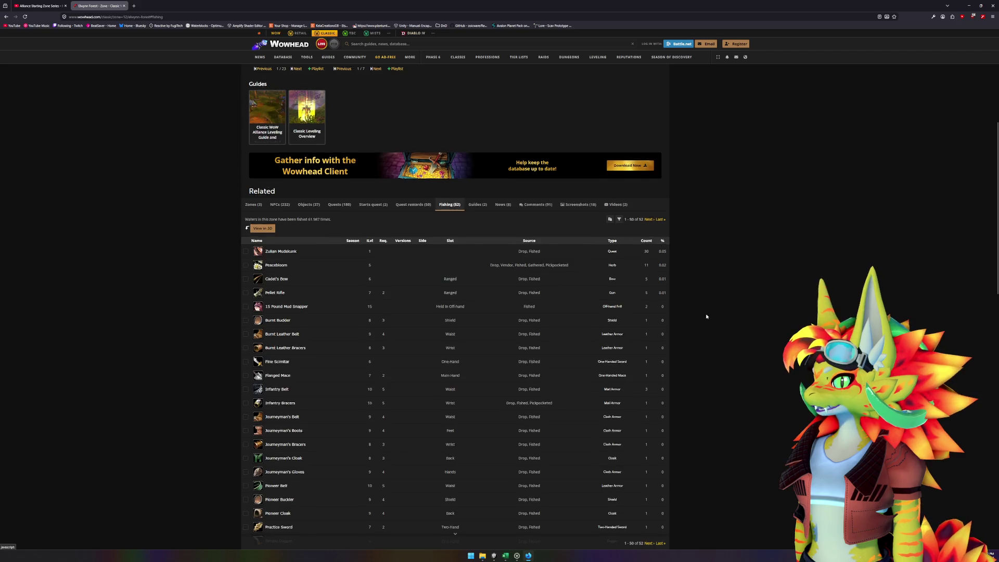
{"action": "scroll", "coordinate": [706, 318], "scroll_direction": "down", "scroll_amount": 8}
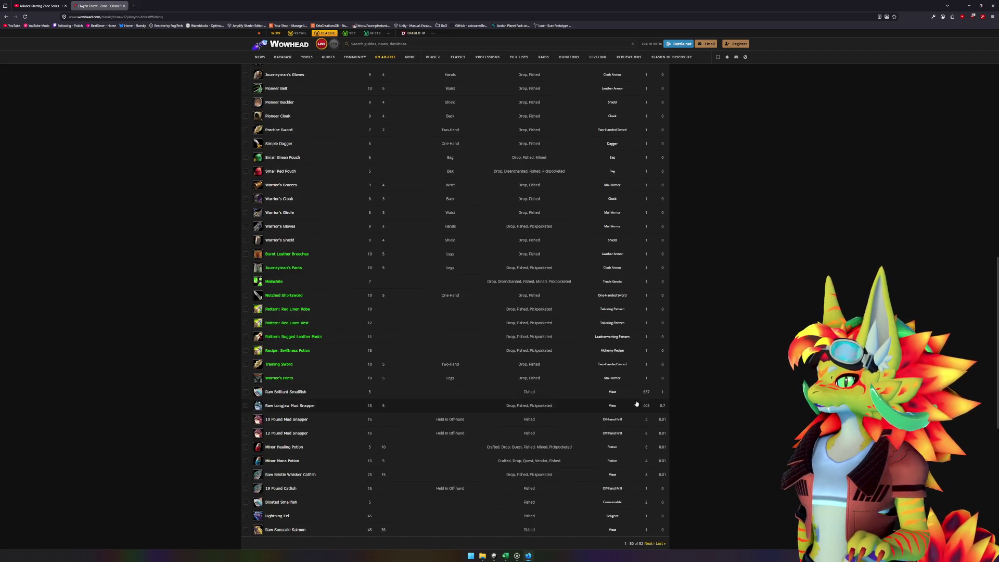
{"action": "scroll", "coordinate": [651, 388], "scroll_direction": "up", "scroll_amount": 6}
{"action": "scroll", "coordinate": [658, 384], "scroll_direction": "down", "scroll_amount": 2}
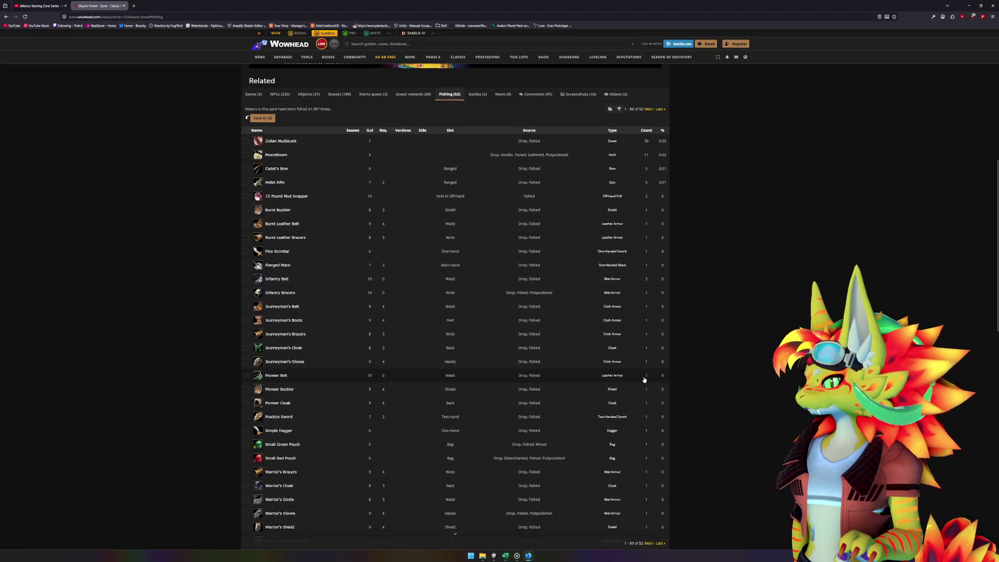
{"action": "scroll", "coordinate": [424, 357], "scroll_direction": "up", "scroll_amount": 6}
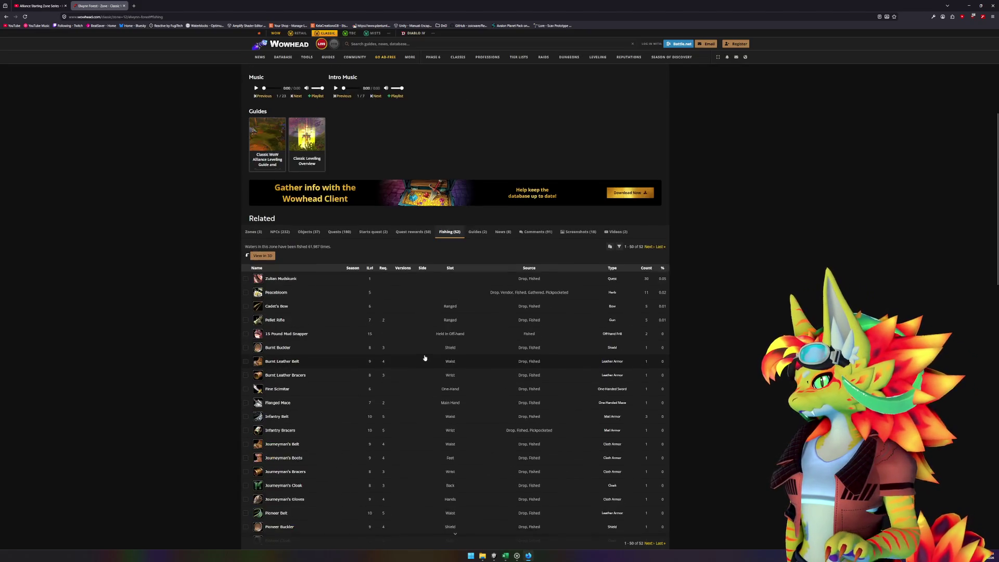
{"action": "scroll", "coordinate": [323, 304], "scroll_direction": "up", "scroll_amount": 3}
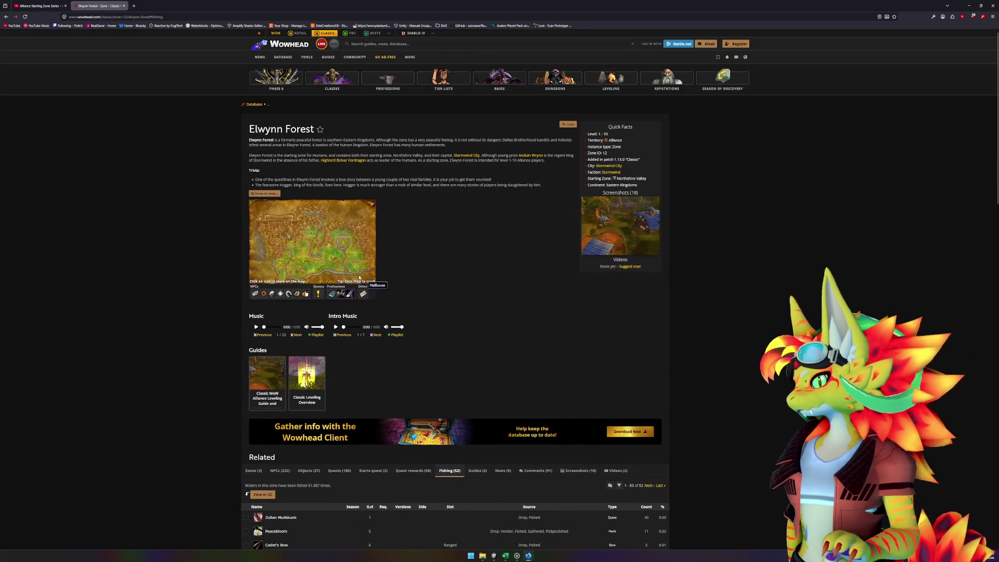
Return to Elwynn Forest's NPC list and sort it by level, lowest first.
{"action": "left_click", "coordinate": [279, 471]}
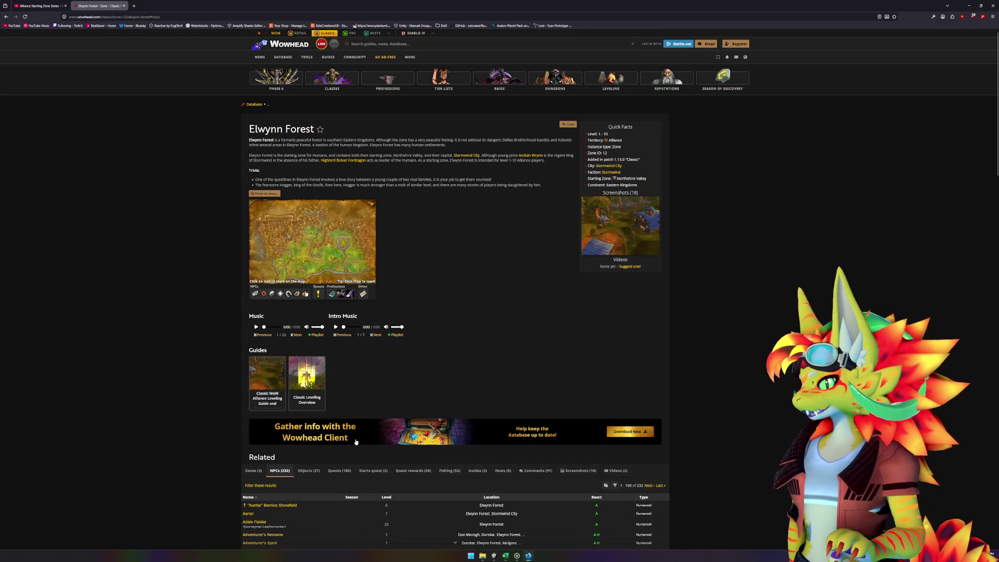
{"action": "scroll", "coordinate": [388, 267], "scroll_direction": "down", "scroll_amount": 5}
{"action": "left_click", "coordinate": [388, 258]}
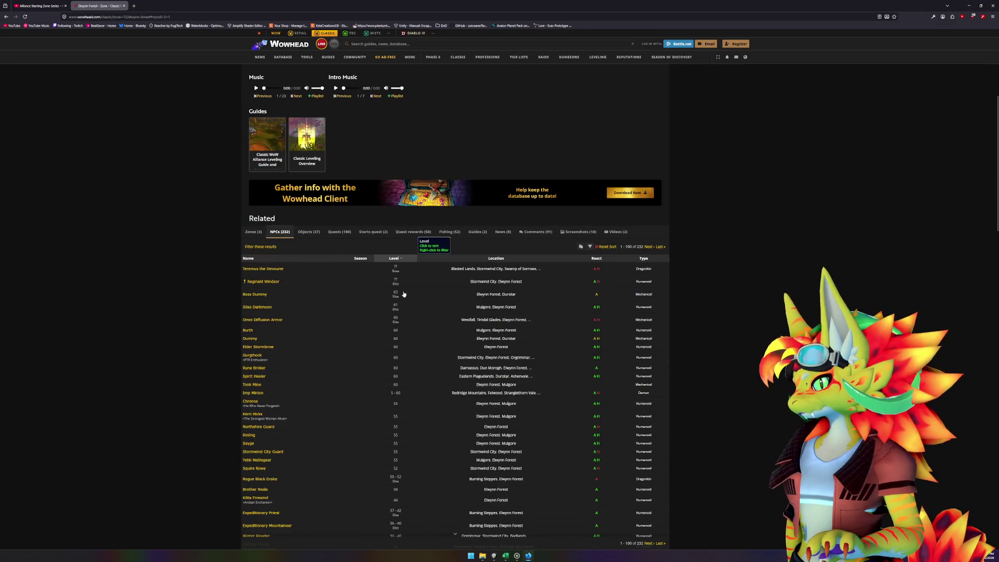
{"action": "left_click", "coordinate": [397, 258]}
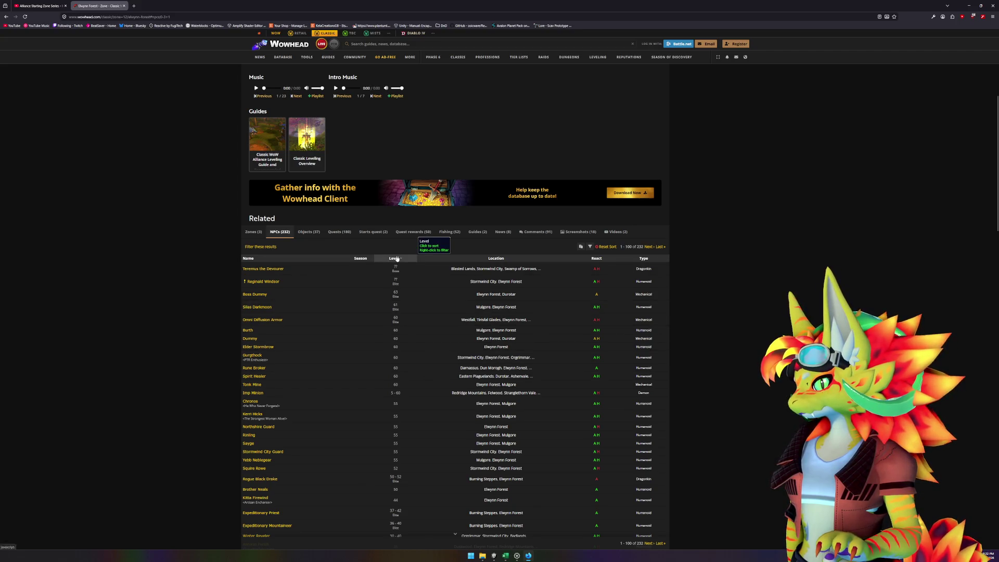
Open the Kobold Laborer NPC page in a new tab and switch to it.
{"action": "scroll", "coordinate": [328, 298], "scroll_direction": "down", "scroll_amount": 1}
{"action": "scroll", "coordinate": [328, 298], "scroll_direction": "down", "scroll_amount": 1}
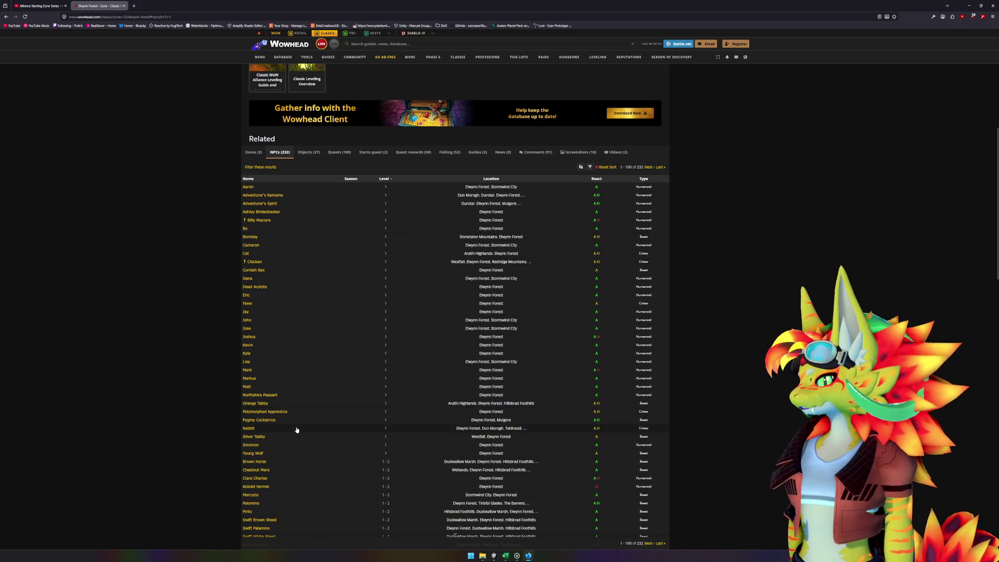
{"action": "scroll", "coordinate": [299, 431], "scroll_direction": "down", "scroll_amount": 1}
{"action": "scroll", "coordinate": [302, 432], "scroll_direction": "down", "scroll_amount": 1}
{"action": "scroll", "coordinate": [305, 421], "scroll_direction": "down", "scroll_amount": 1}
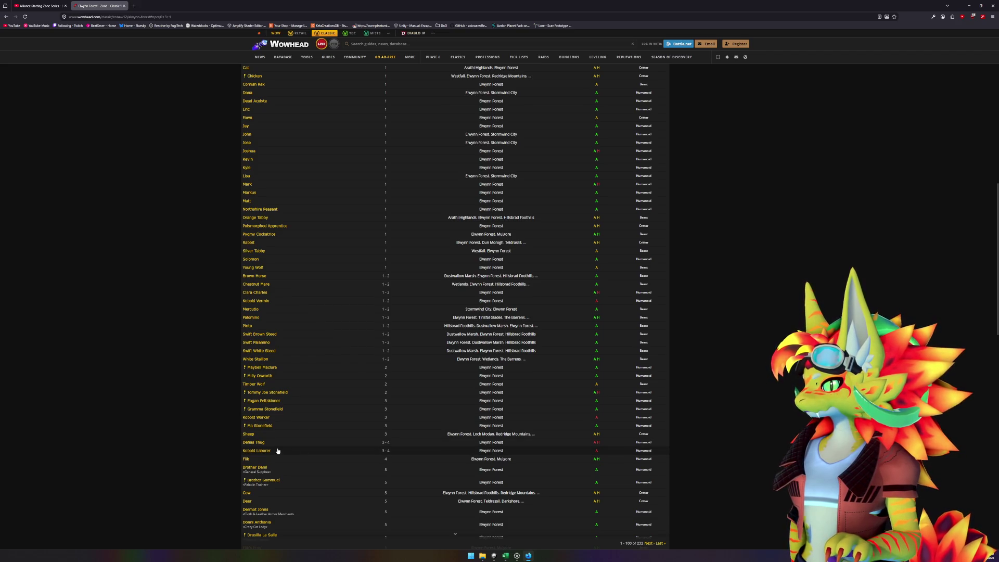
{"action": "middle_click", "coordinate": [268, 452]}
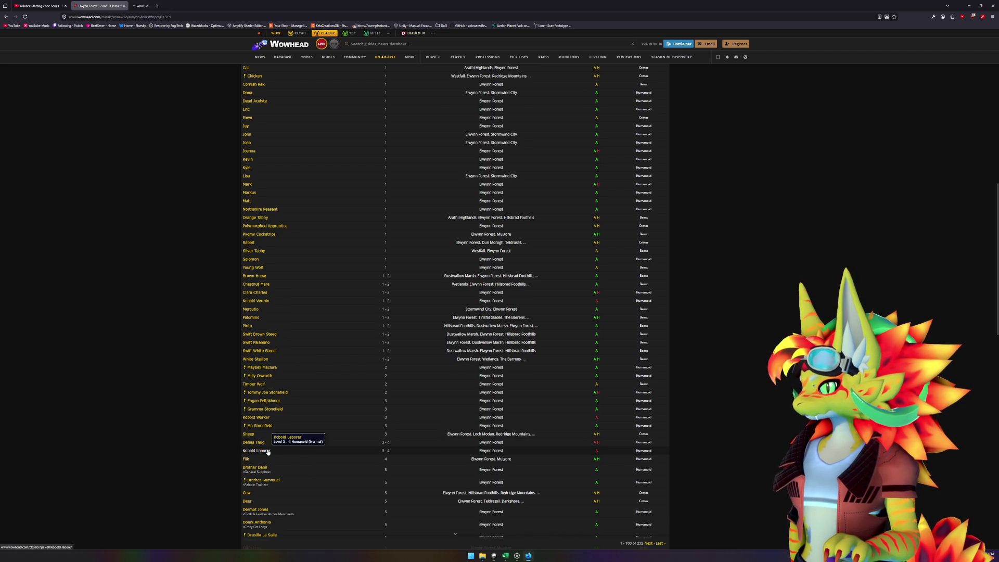
{"action": "left_click", "coordinate": [142, 4]}
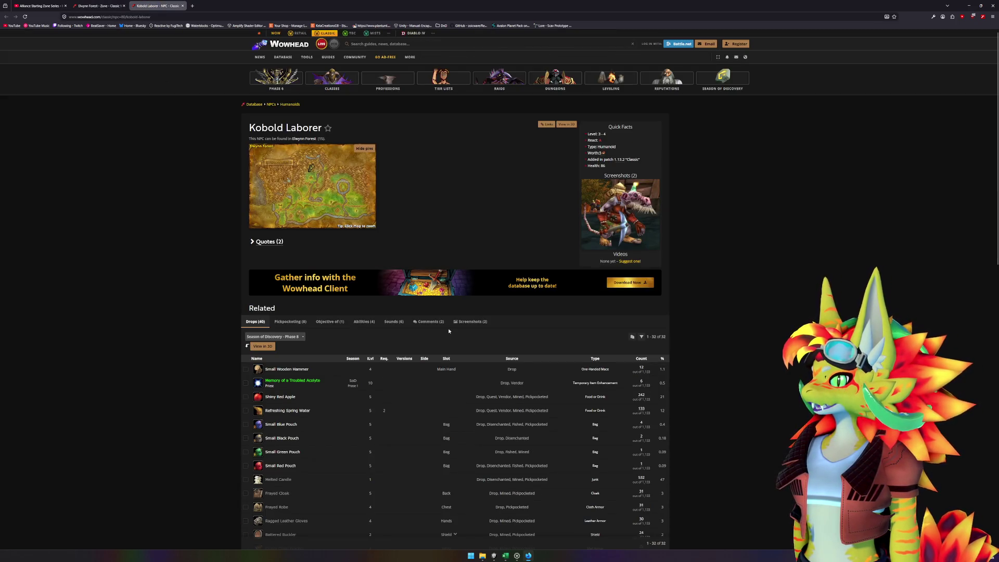
Look through the Kobold Laborer's drops, then close Firefox with Alt+F4 to return to Unity.
{"action": "scroll", "coordinate": [195, 327], "scroll_direction": "down", "scroll_amount": 1}
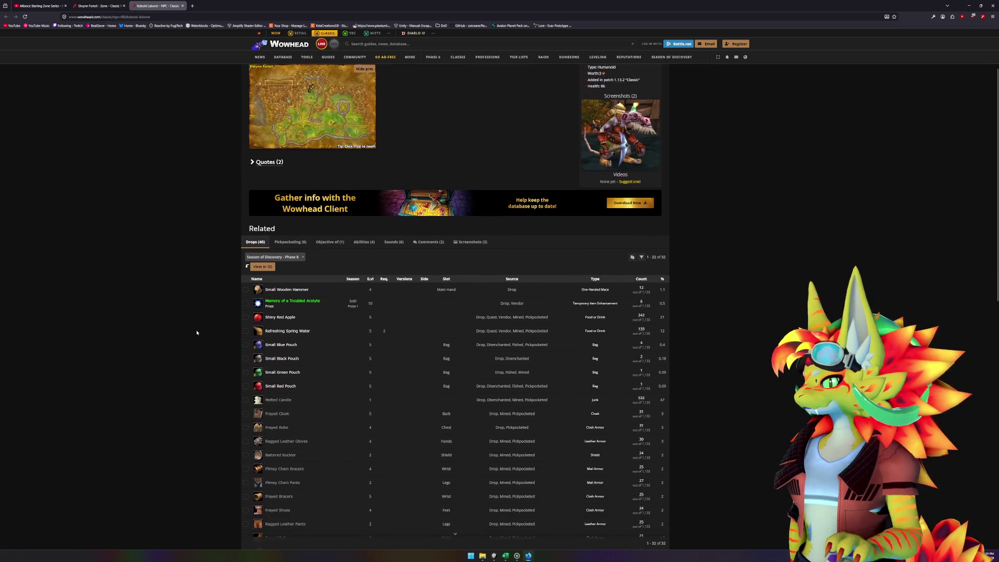
{"action": "mouse_move", "coordinate": [284, 402]}
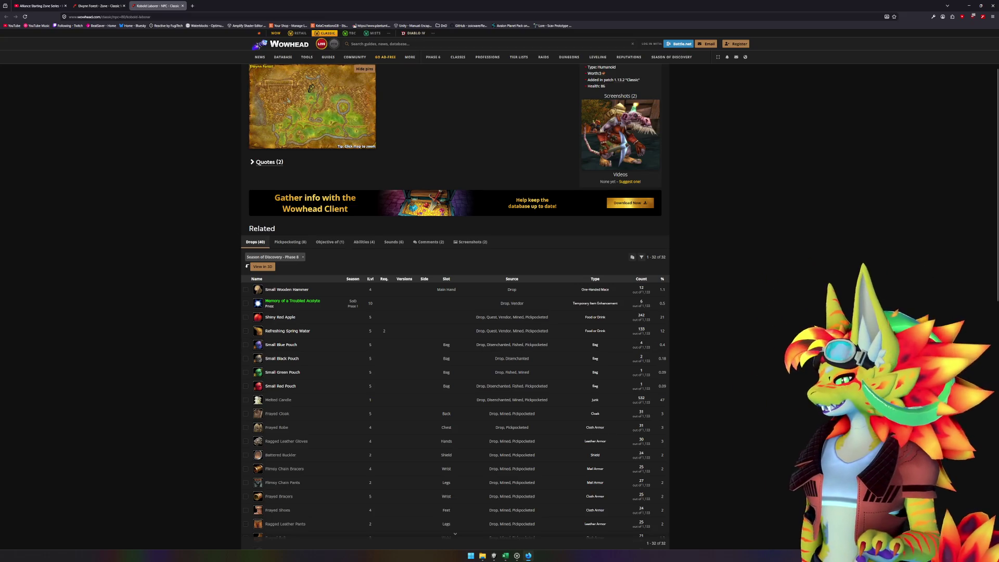
{"action": "scroll", "coordinate": [668, 349], "scroll_direction": "down", "scroll_amount": 2}
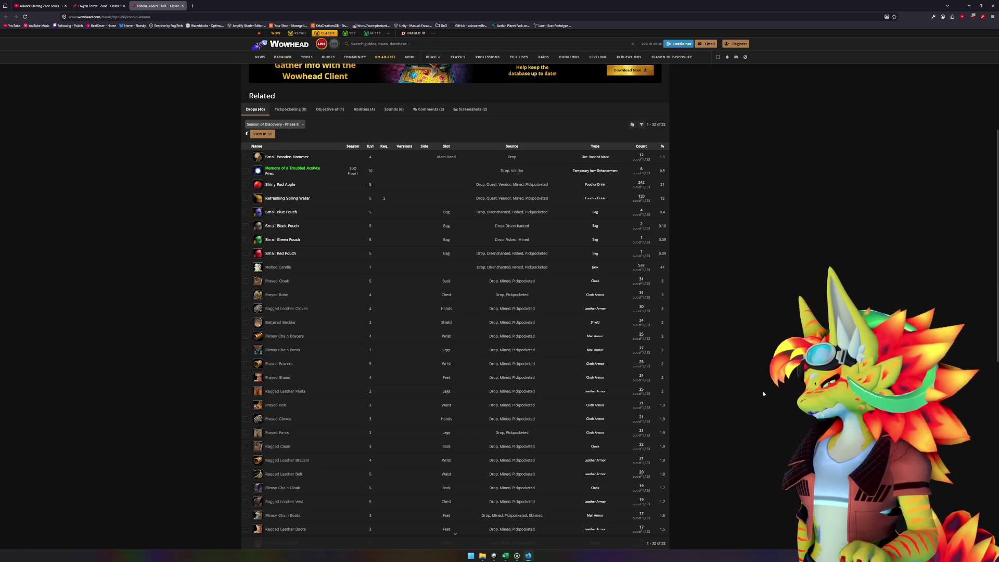
{"action": "scroll", "coordinate": [746, 384], "scroll_direction": "down", "scroll_amount": 3}
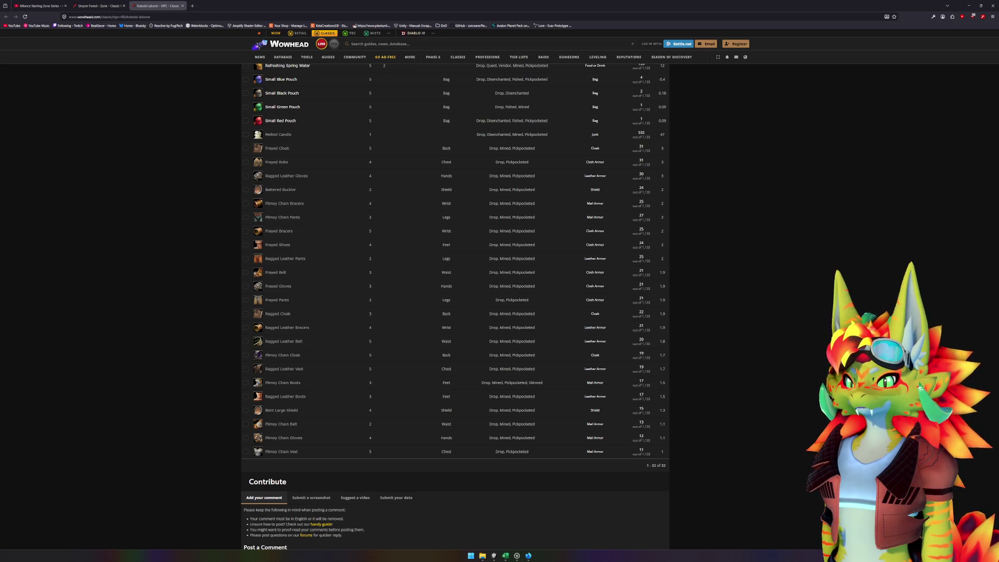
{"action": "key", "text": "alt+F4"}
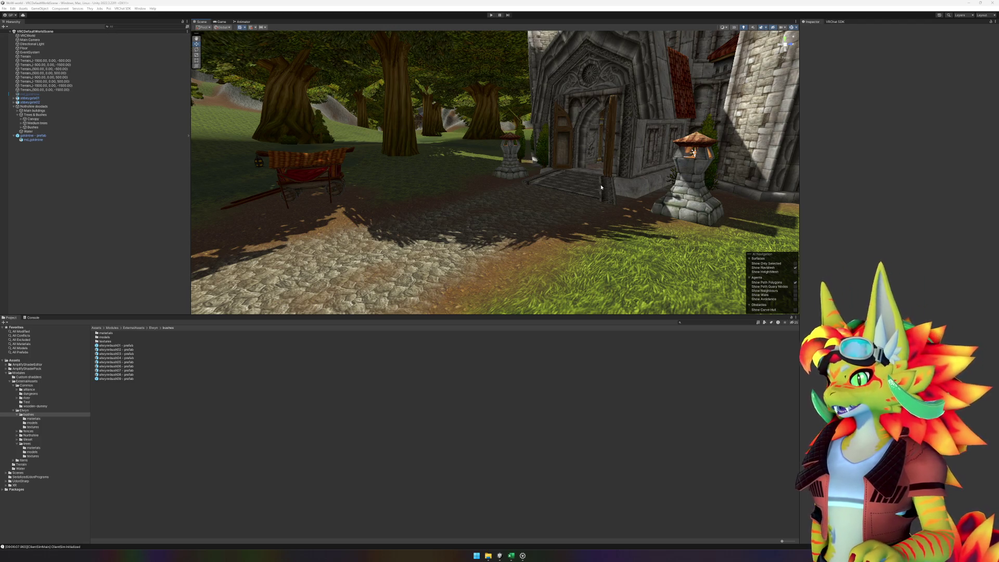
Move the Scene view camera to frame the chapel, carts and stone buildings.
{"action": "mouse_move", "coordinate": [692, 197]}
{"action": "left_mouse_down"}
{"action": "mouse_move", "coordinate": [498, 223]}
{"action": "mouse_move", "coordinate": [408, 223]}
{"action": "mouse_move", "coordinate": [503, 233]}
{"action": "mouse_move", "coordinate": [380, 229]}
{"action": "mouse_move", "coordinate": [548, 212]}
{"action": "mouse_move", "coordinate": [413, 245]}
{"action": "mouse_move", "coordinate": [630, 251]}
{"action": "left_mouse_up"}
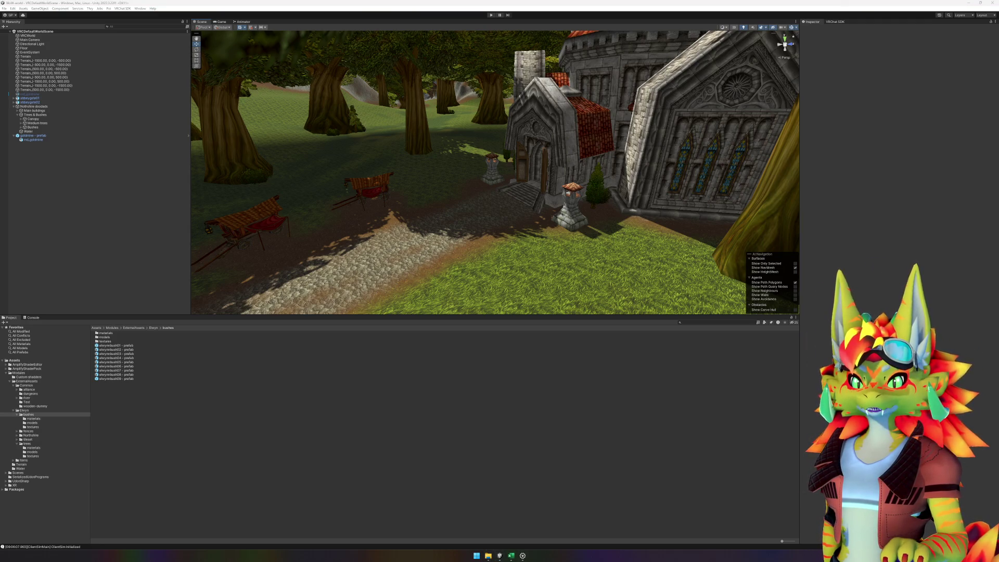
Bring up the Twitch stream manager in the browser.
{"action": "key", "text": "super+shift+Left"}
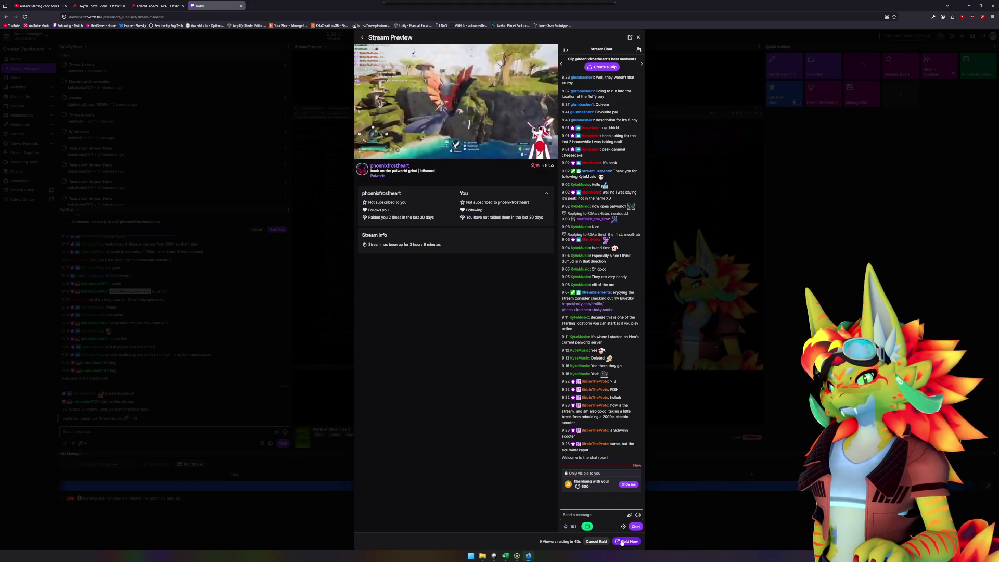
Launch the pending Twitch raid immediately with Raid Now.
{"action": "left_click", "coordinate": [622, 542]}
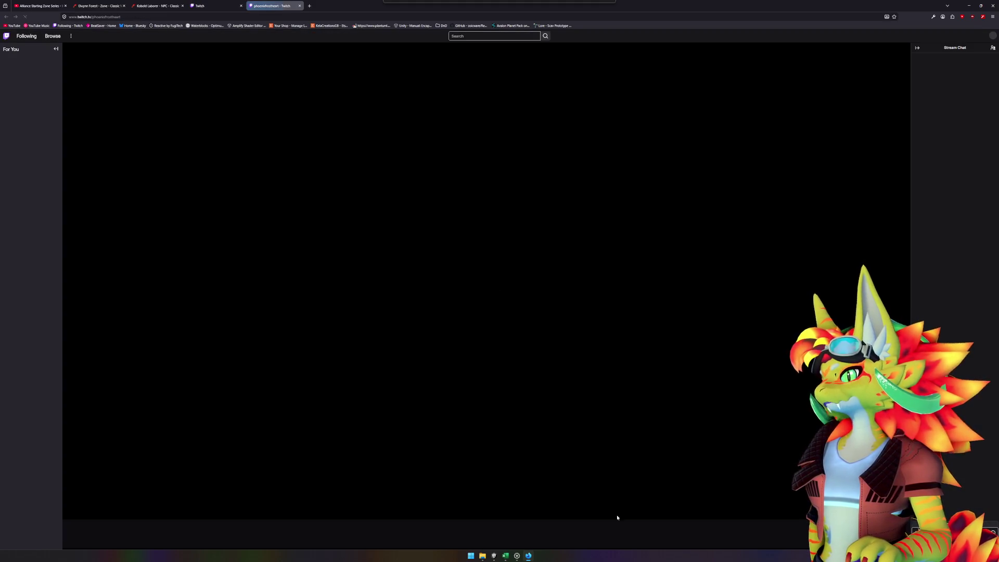